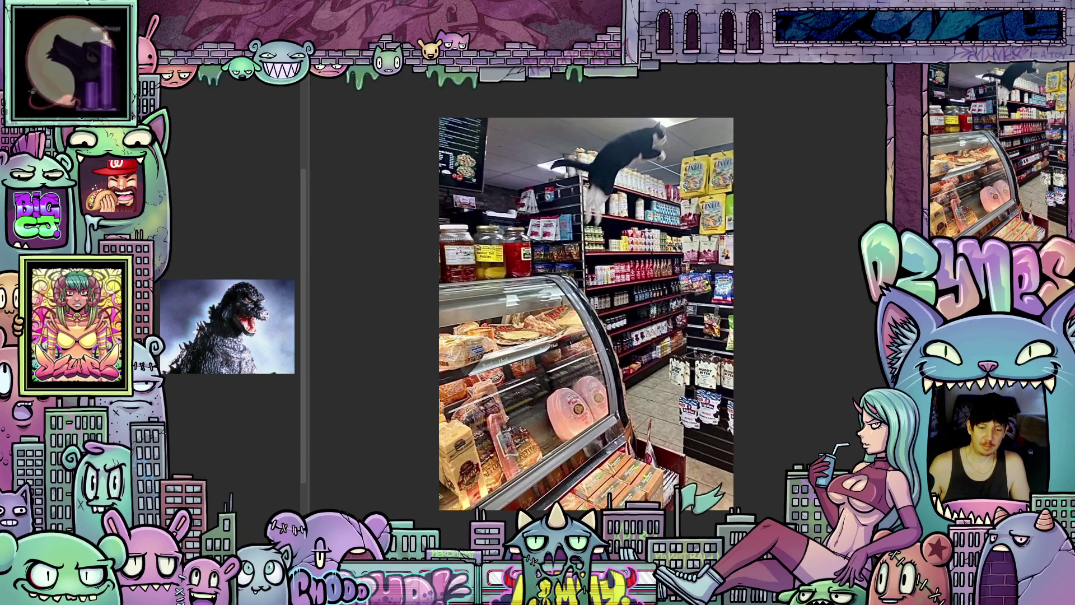
Close the Illustration2 deli cat document, discarding its unsaved changes
key(ctrl+w)
click(555, 228)
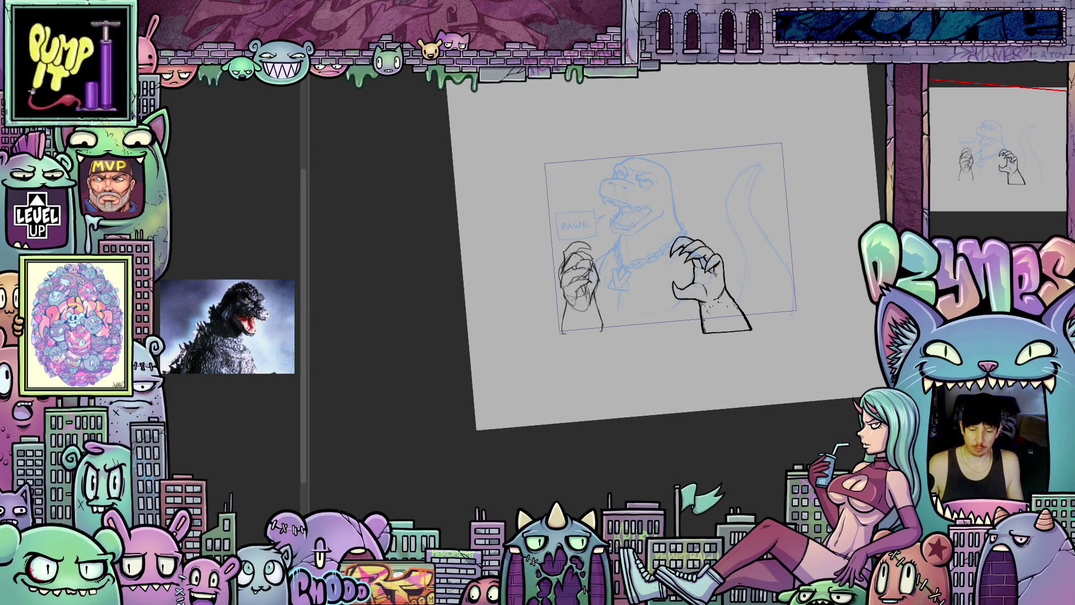
Zoom in on the right claw, step to the clenched-fist frame, and enable green/purple onion skin
scroll(715, 274, up, 5)
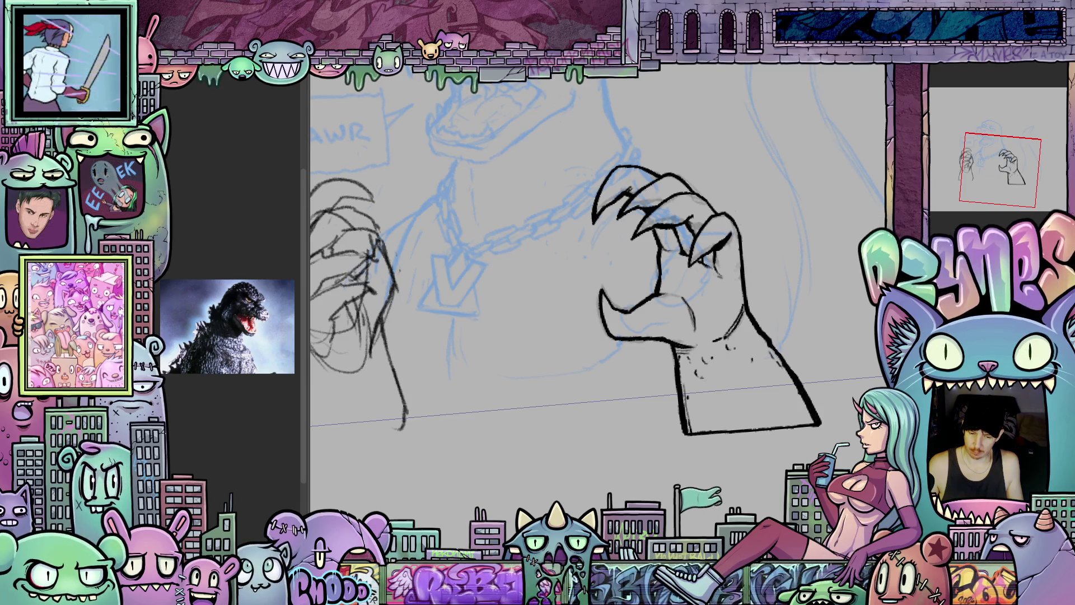
key(ctrl+z)
scroll(638, 385, up, 5)
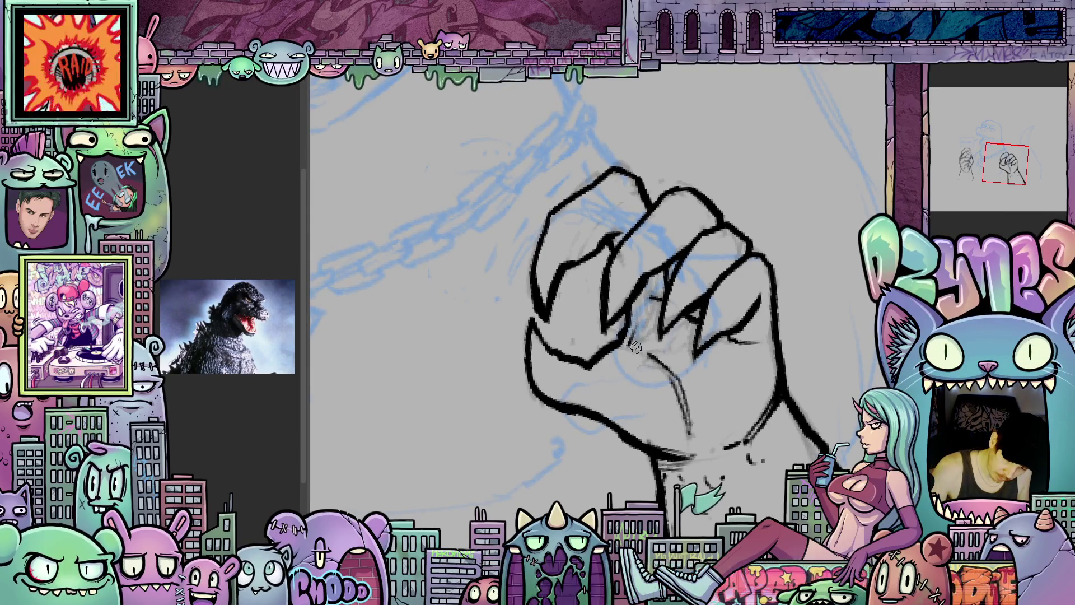
drag(652, 331, 639, 353)
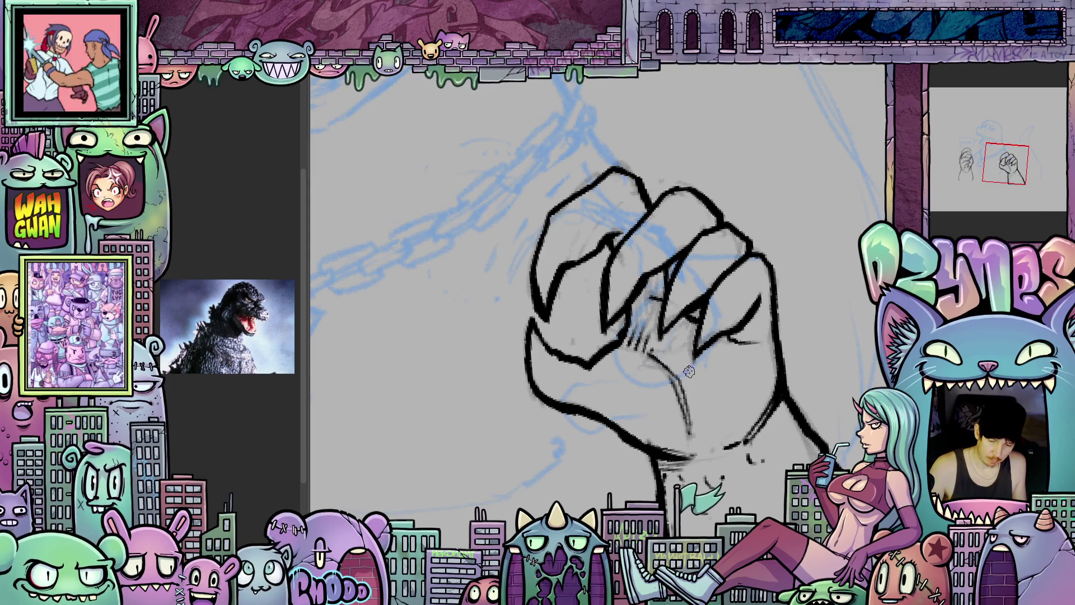
key(ctrl+z)
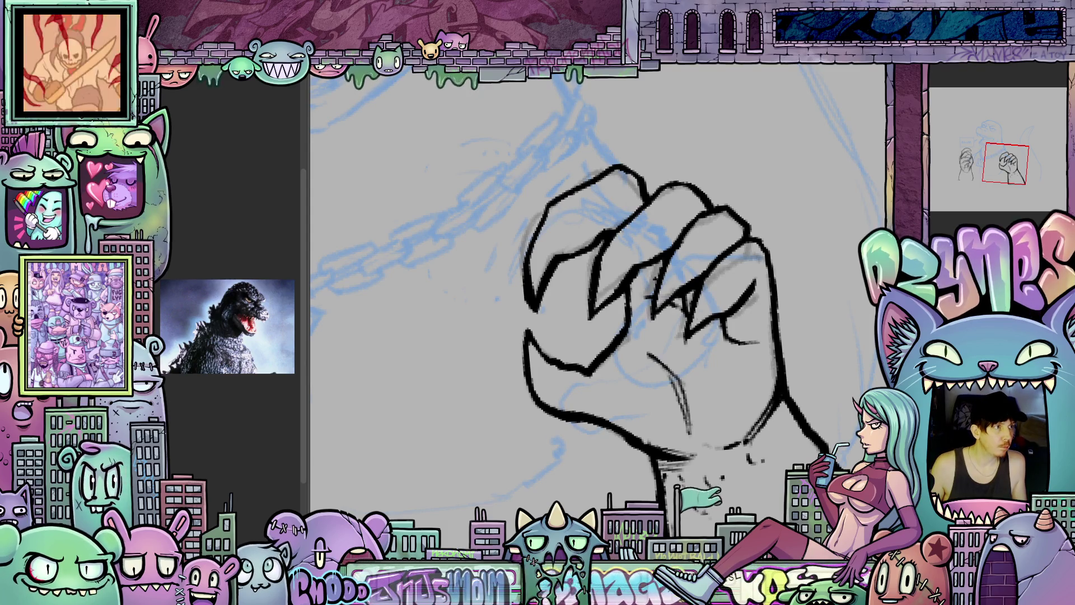
key(ctrl+z)
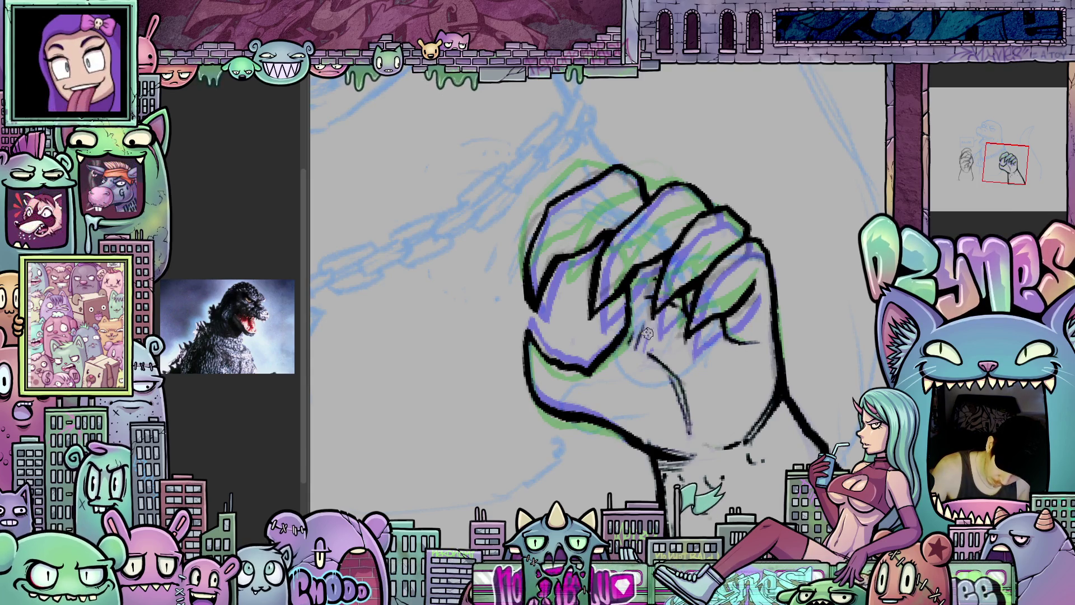
Hatch dark shading onto the fist's knuckles on the fist and clawed-finger frames
mouse_move(654, 316)
mouse_down()
mouse_move(640, 353)
mouse_move(649, 357)
mouse_up()
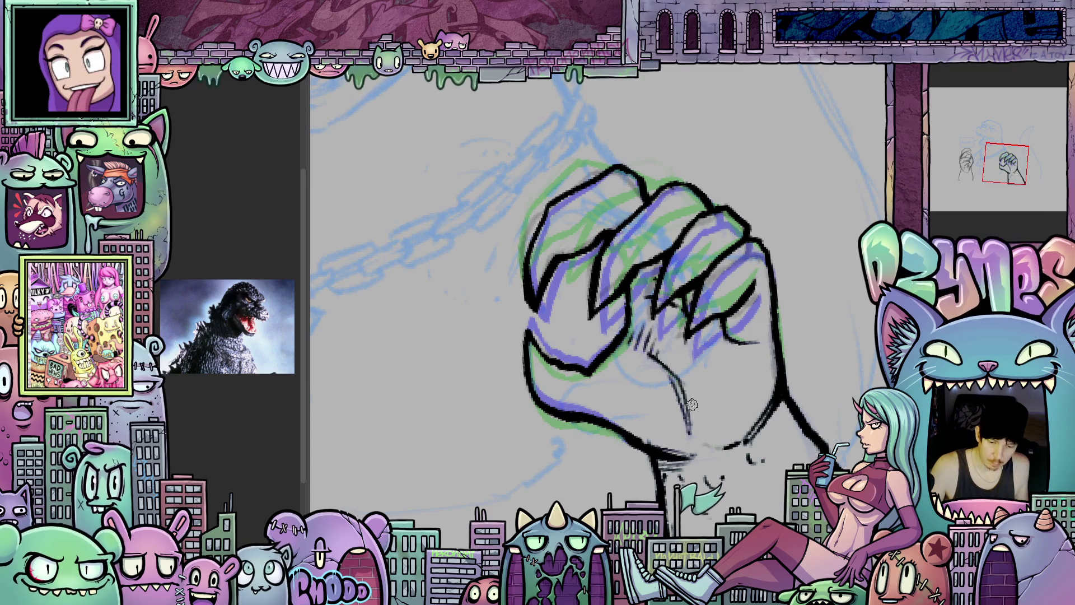
key(ctrl+z)
drag(644, 322, 638, 353)
mouse_move(664, 317)
mouse_down()
mouse_move(647, 361)
mouse_move(665, 365)
mouse_up()
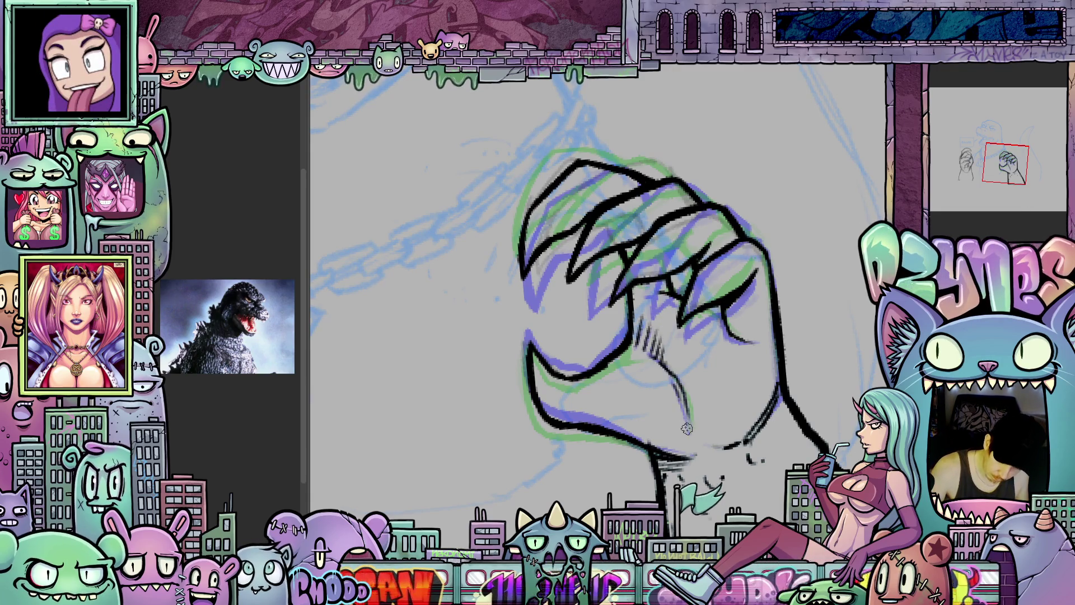
Flip back and forth between the hand's frames to compare the knuckle and claw drawings
key(ctrl+z)
key(ctrl+z)
key(ctrl+y)
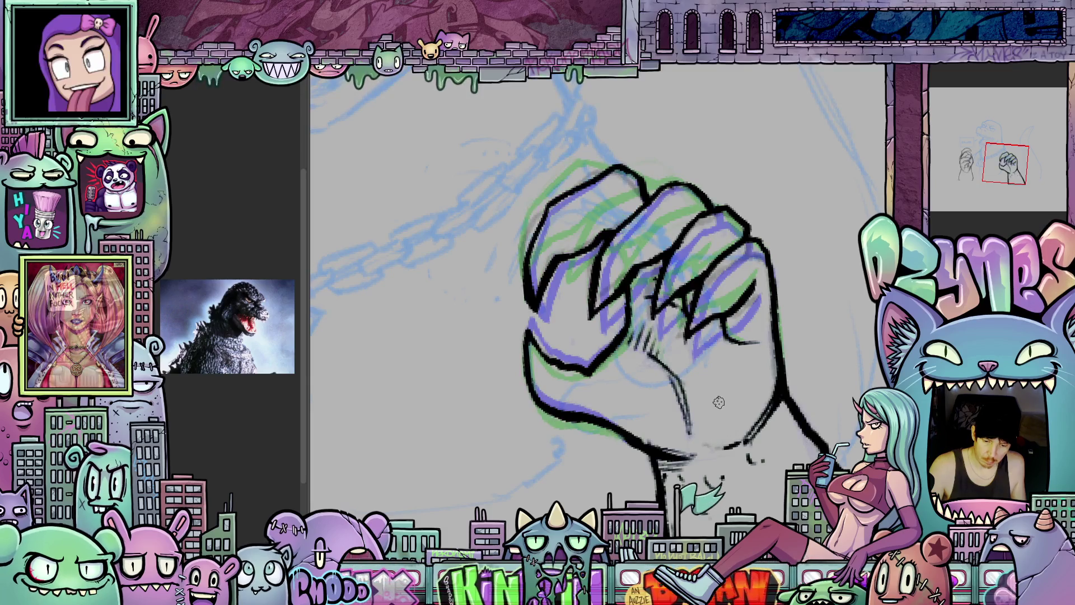
key(ctrl+z)
key(ctrl+y)
key(ctrl+z)
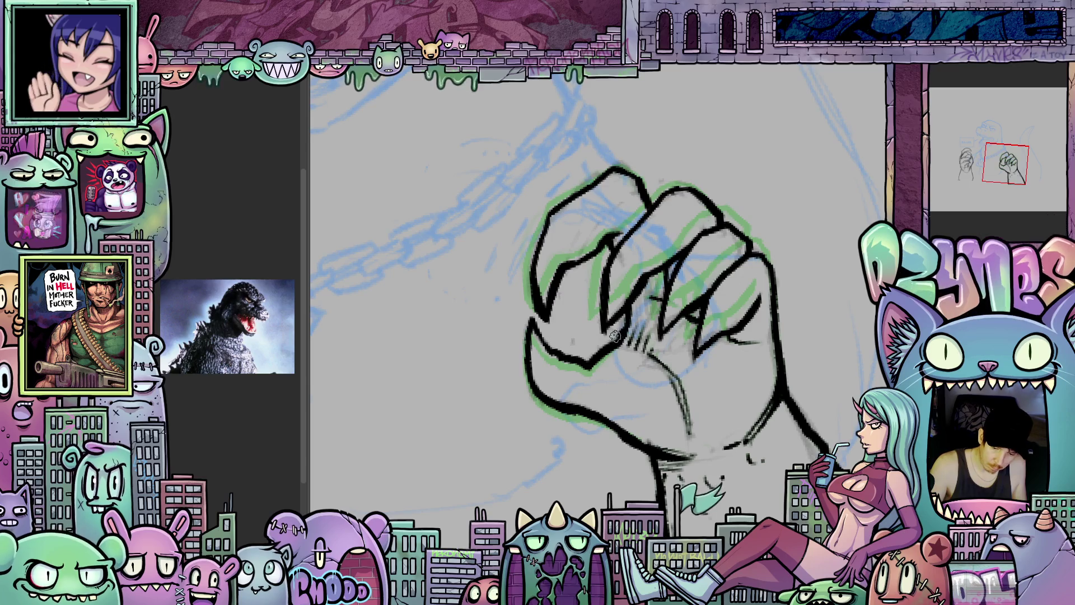
key(ctrl+y)
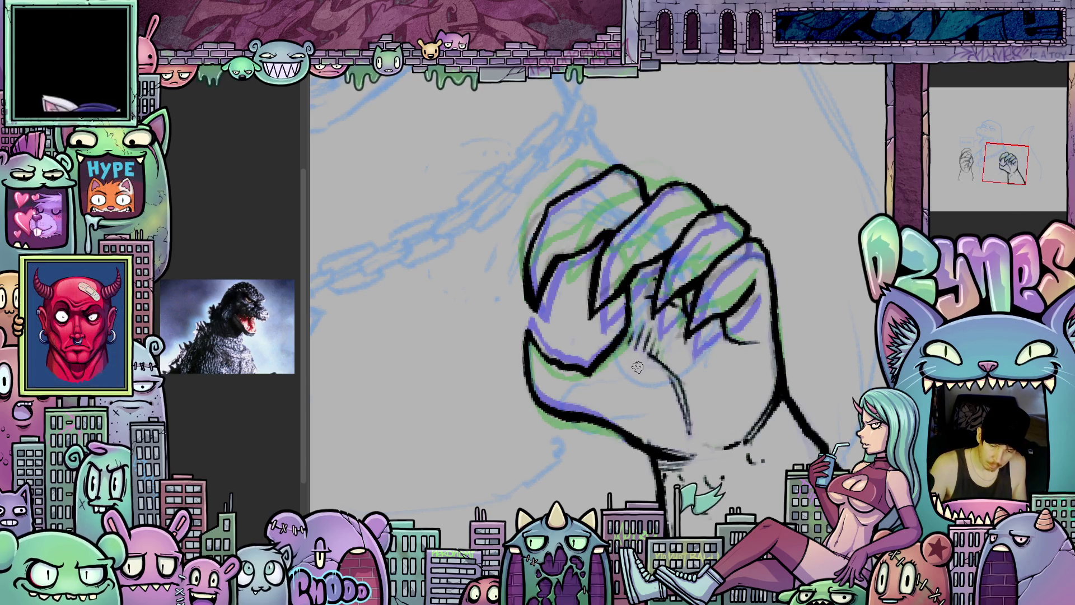
key(ctrl+z)
key(ctrl+y)
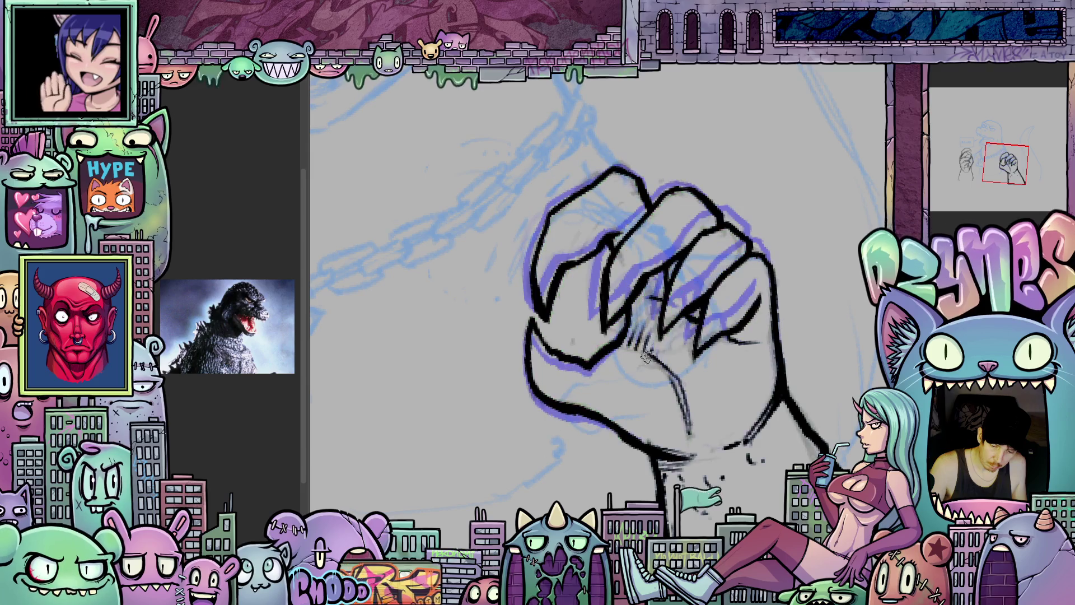
key(ctrl+z)
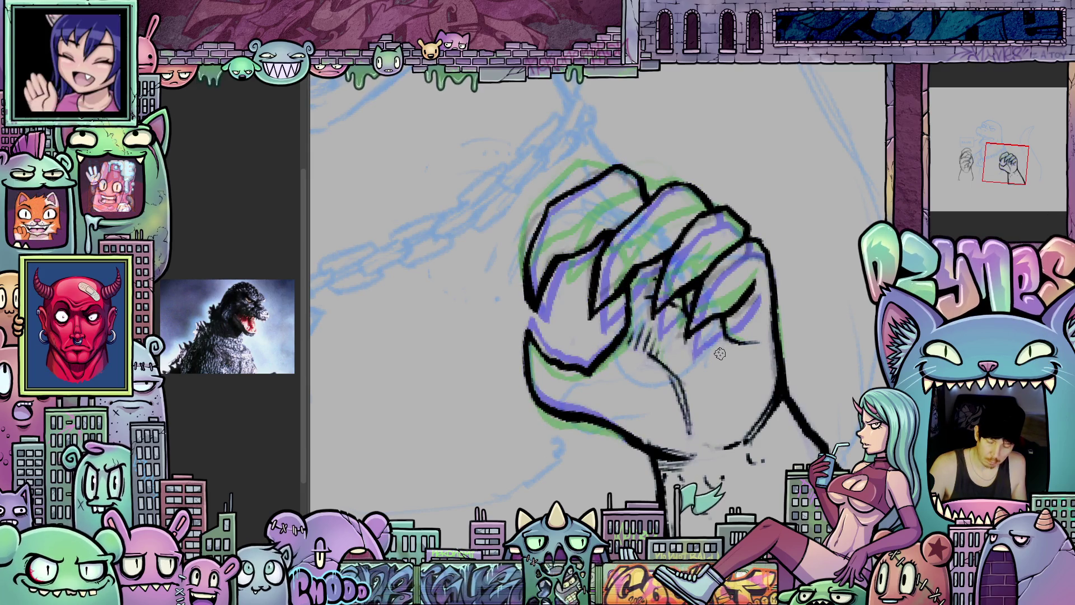
key(ctrl+z)
key(ctrl+z)
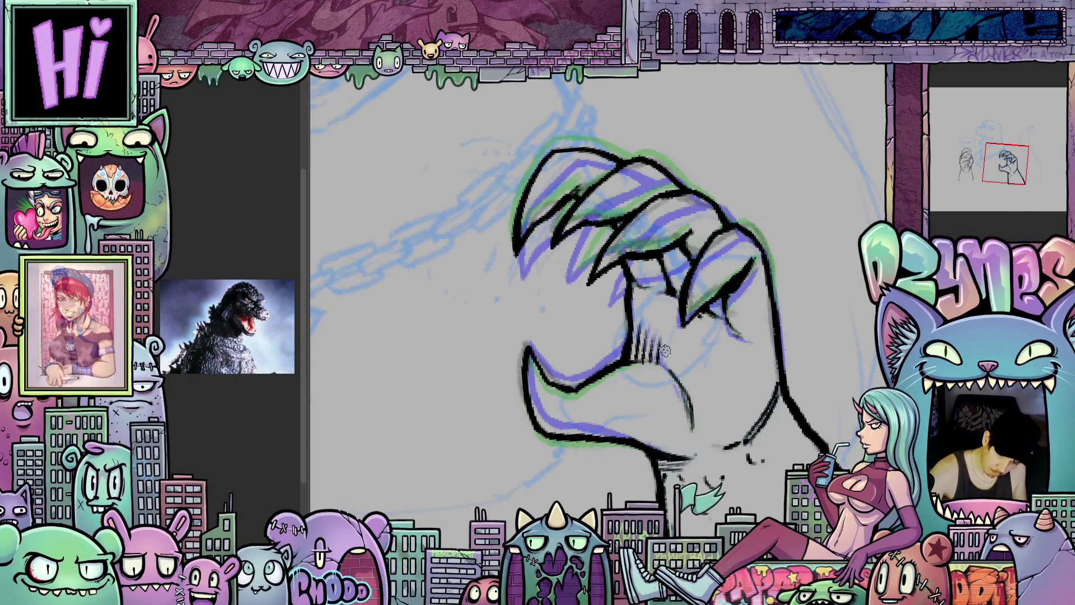
key(ctrl+z)
key(ctrl+z)
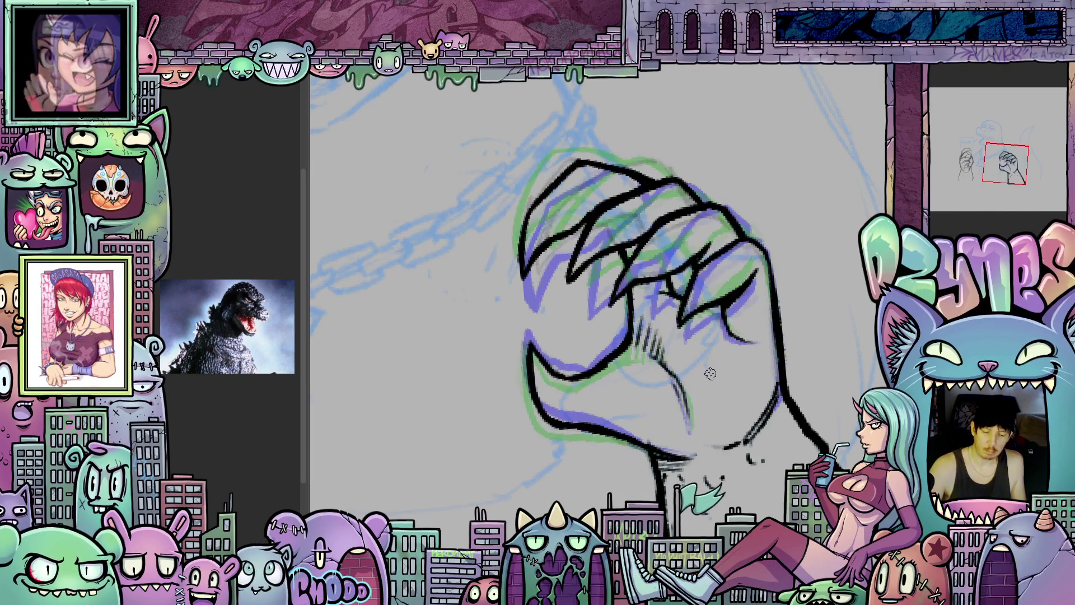
key(ctrl+y)
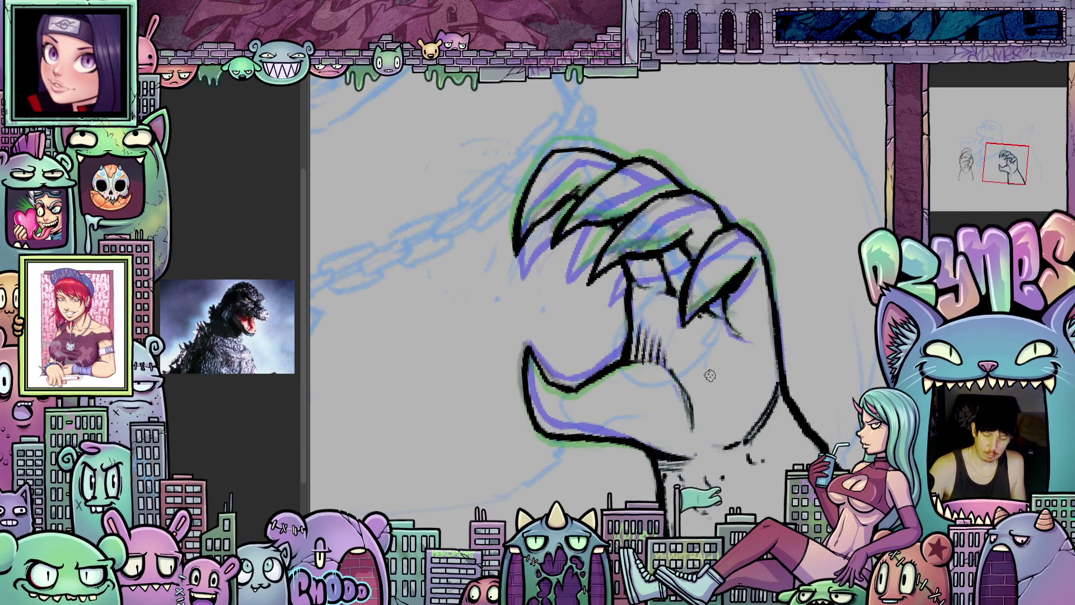
key(ctrl+z)
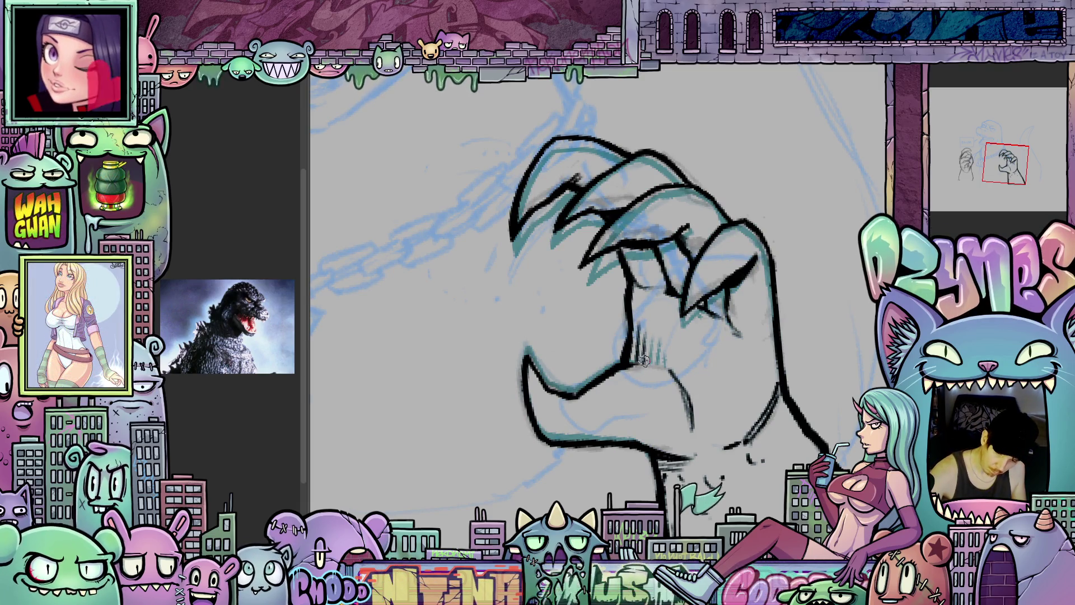
Hatch the claw's fingers, preview the hand frames, and zoom out to the full page
drag(644, 360, 665, 351)
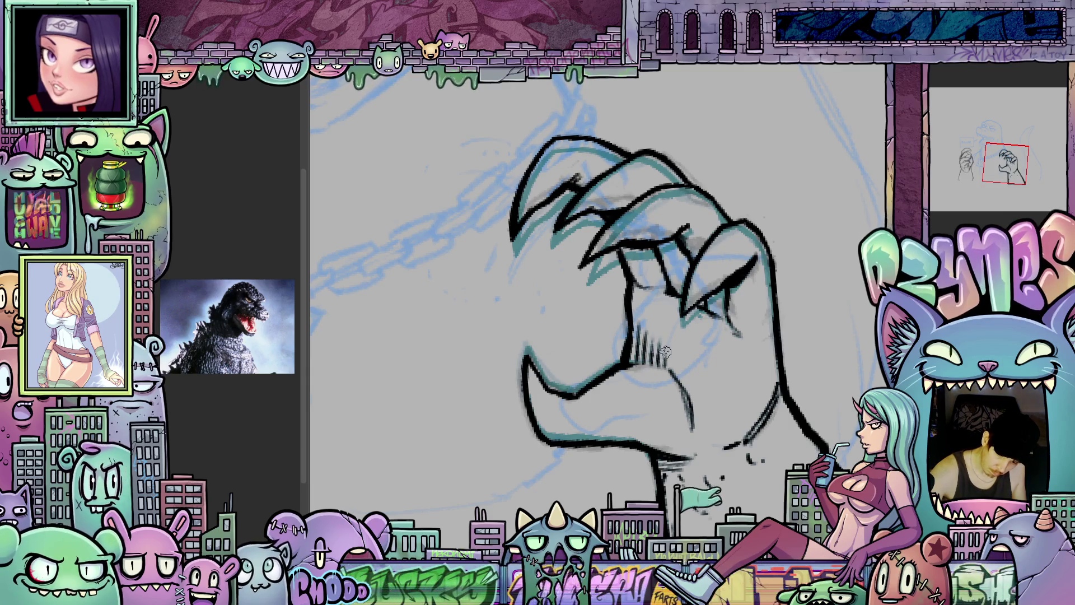
key(space)
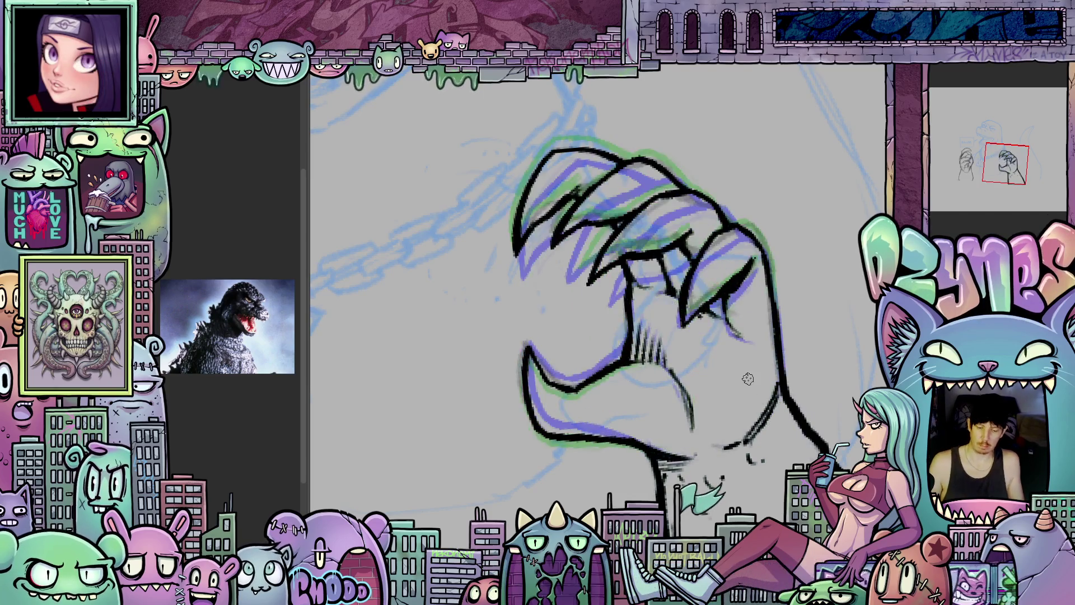
scroll(775, 407, down, 5)
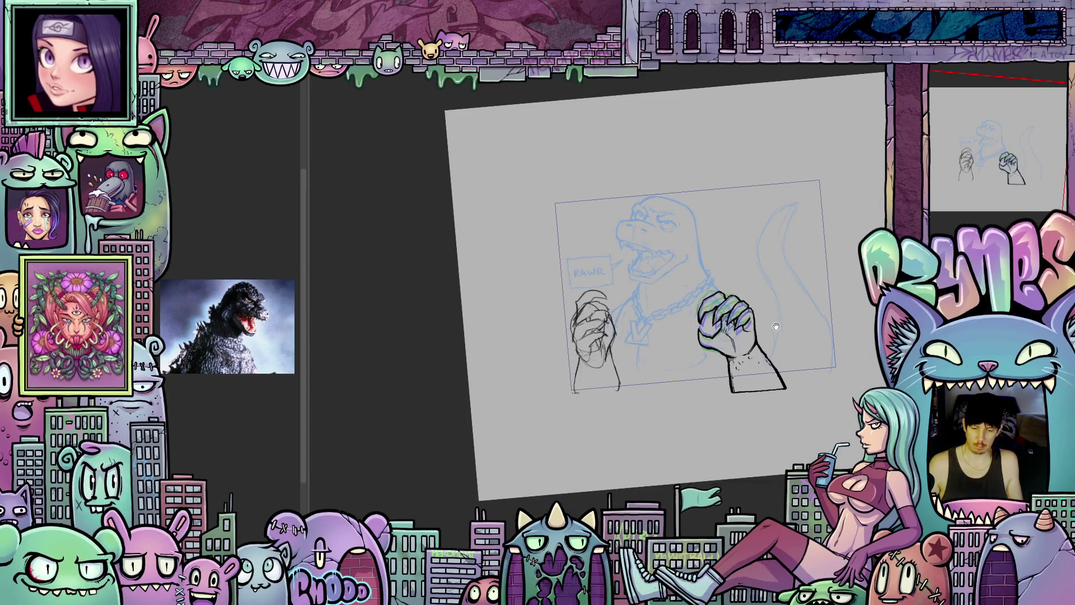
Level the canvas rotation, zoom in slightly, and play then stop the fist-to-claw animation
drag(764, 334, 795, 343)
scroll(803, 346, up, 2)
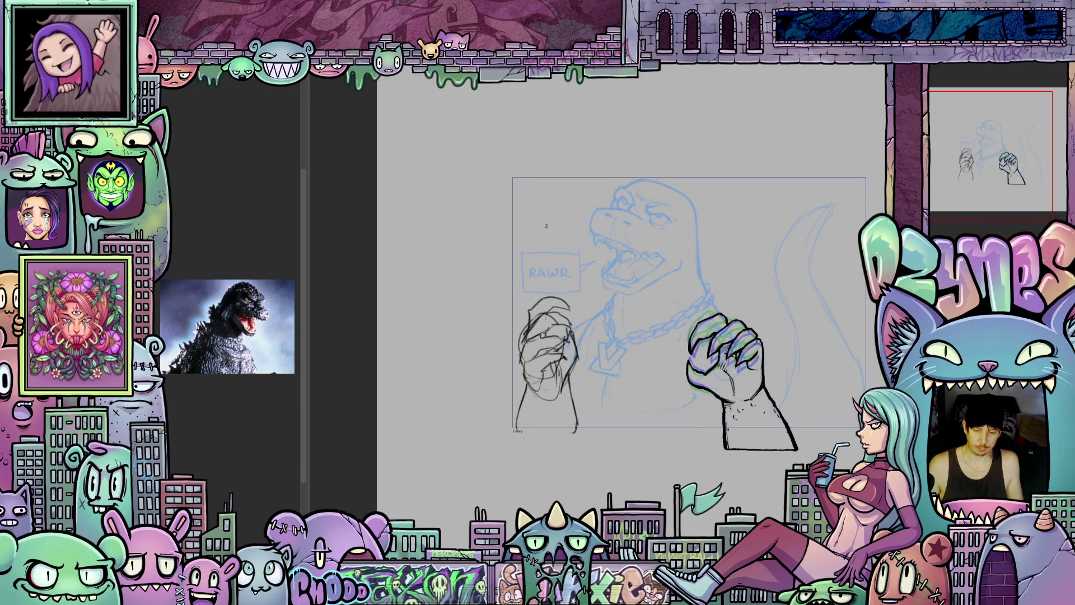
key(space)
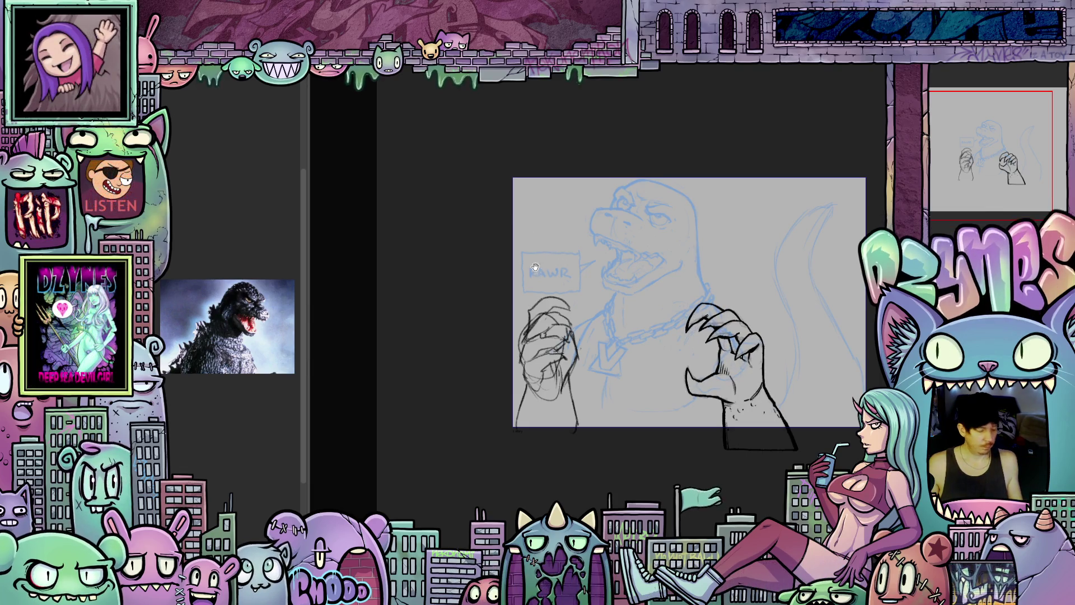
key(space)
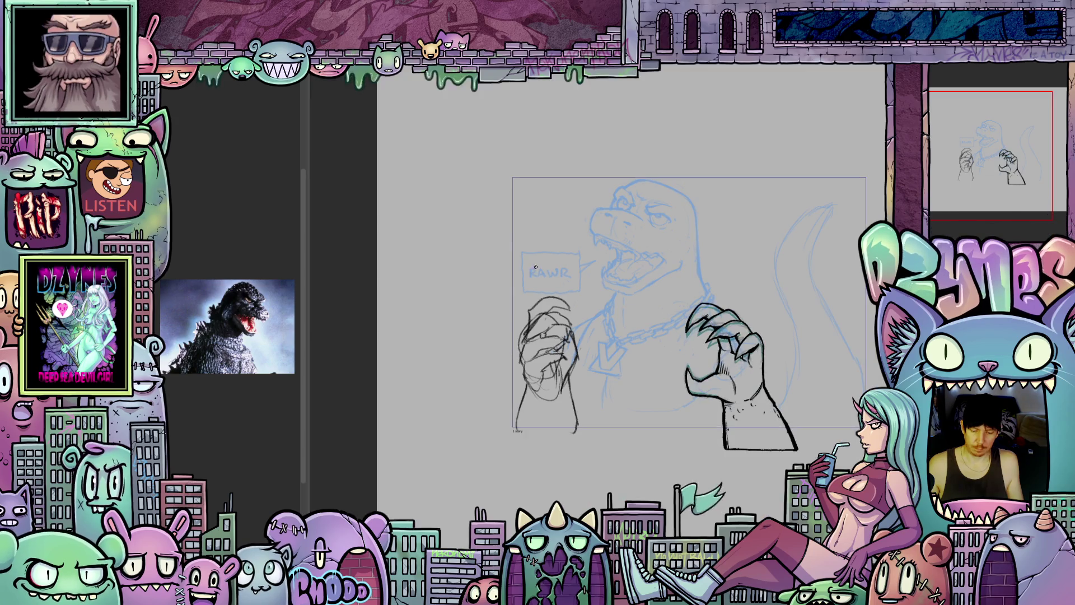
Sketch rough lines over the right claw, then revert the right fist to its simpler version
scroll(574, 427, up, 3)
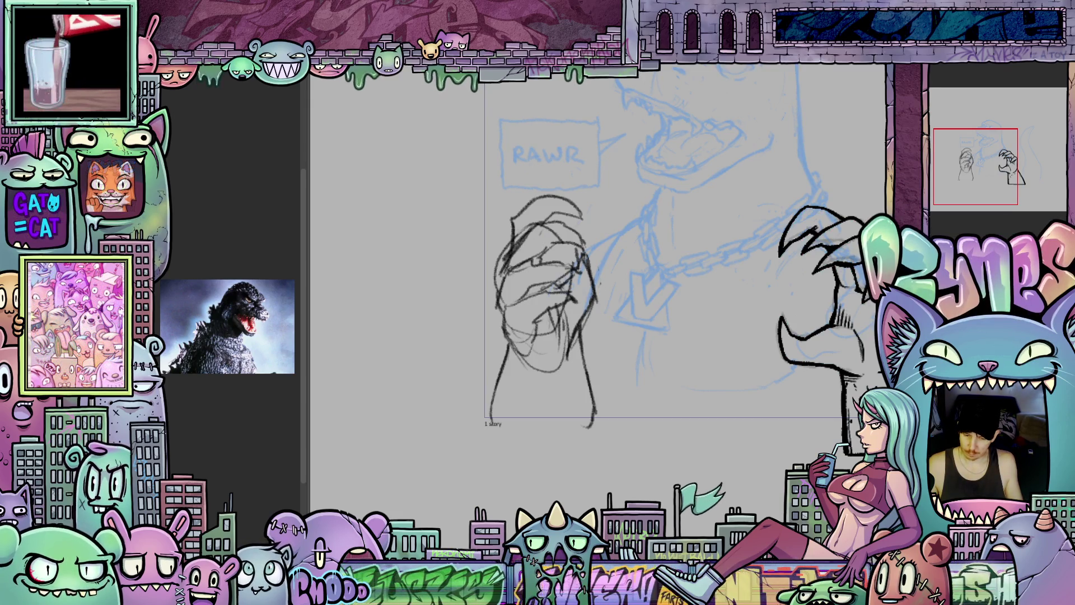
drag(807, 236, 784, 342)
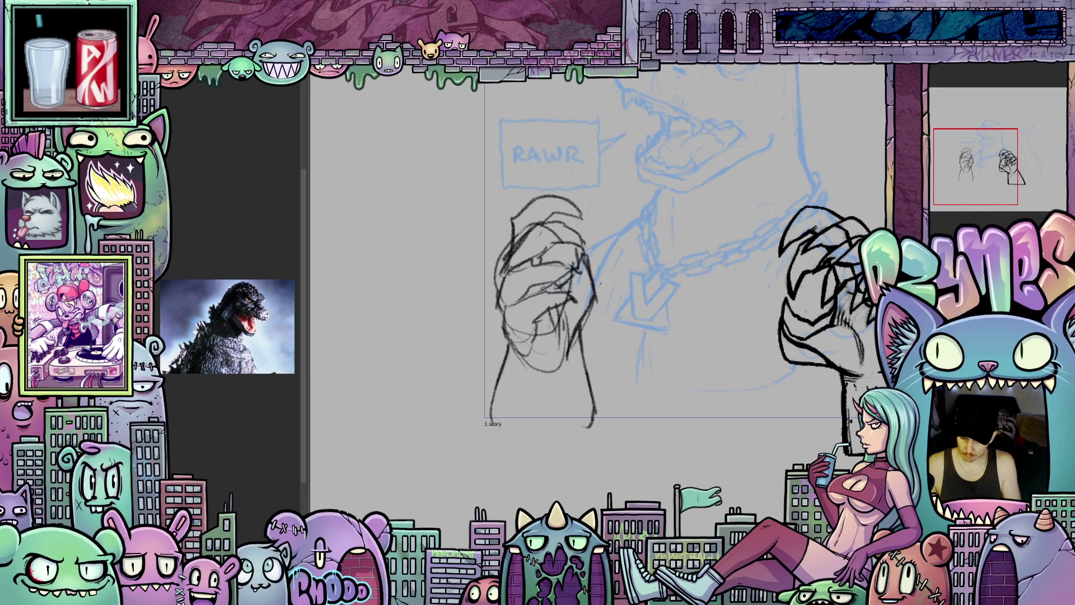
key(ctrl+z)
scroll(701, 367, down, 2)
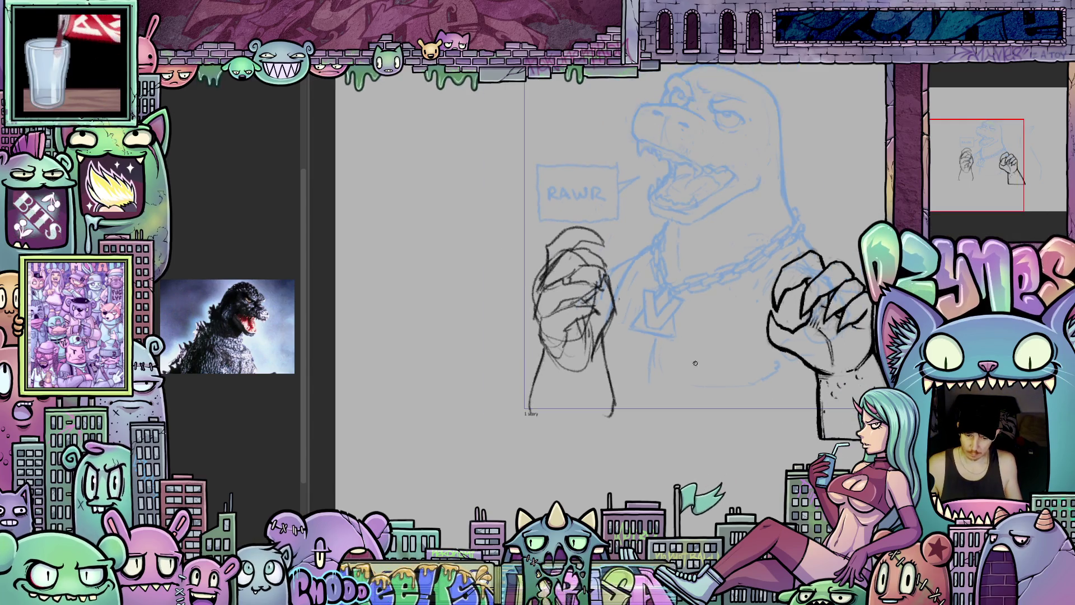
Bring the left fist into view and add dark pencil strokes across it and along its top
mouse_move(691, 365)
mouse_down()
mouse_move(679, 404)
mouse_move(689, 396)
mouse_up()
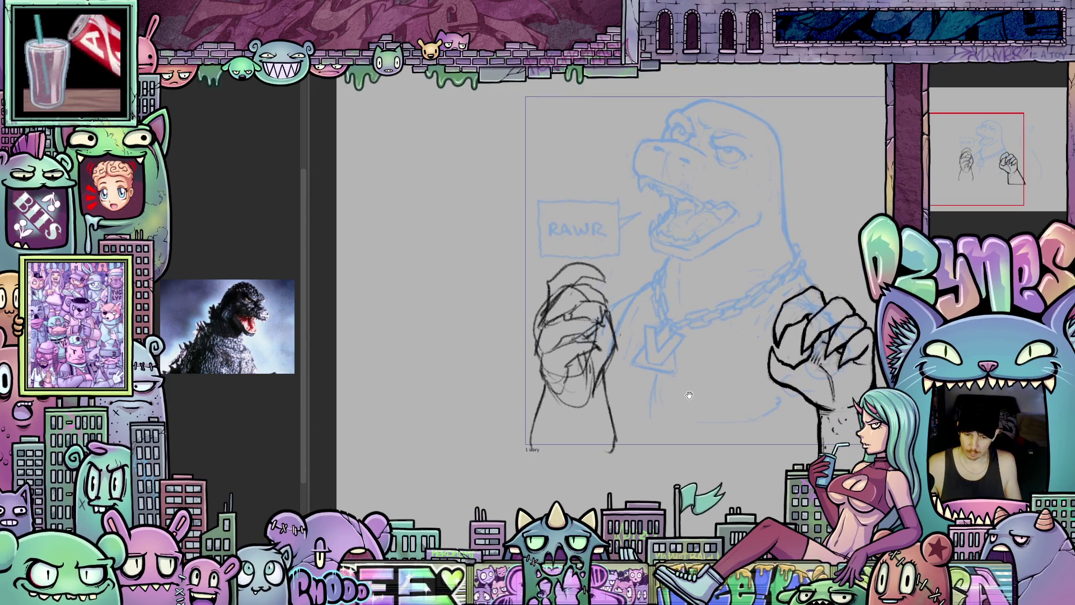
scroll(666, 389, up, 2)
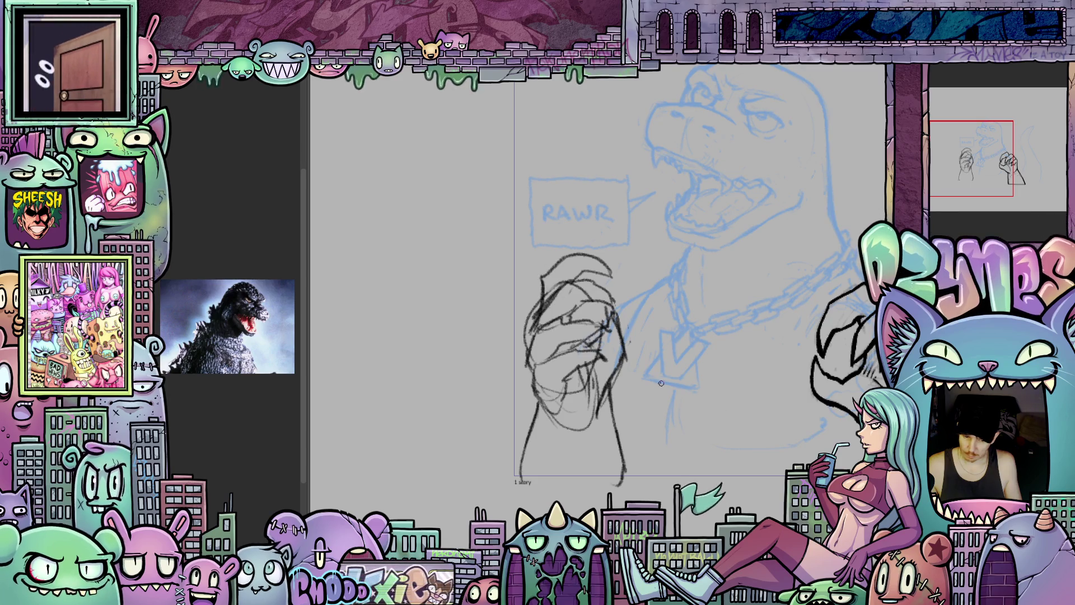
scroll(661, 384, up, 1)
drag(646, 424, 611, 457)
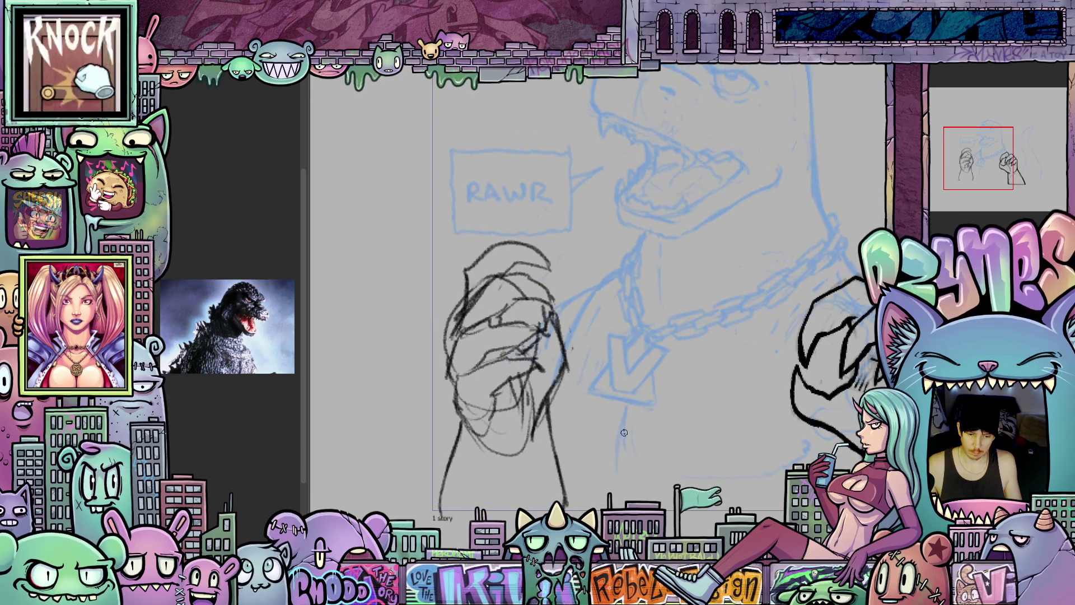
scroll(595, 462, down, 2)
scroll(563, 448, up, 1)
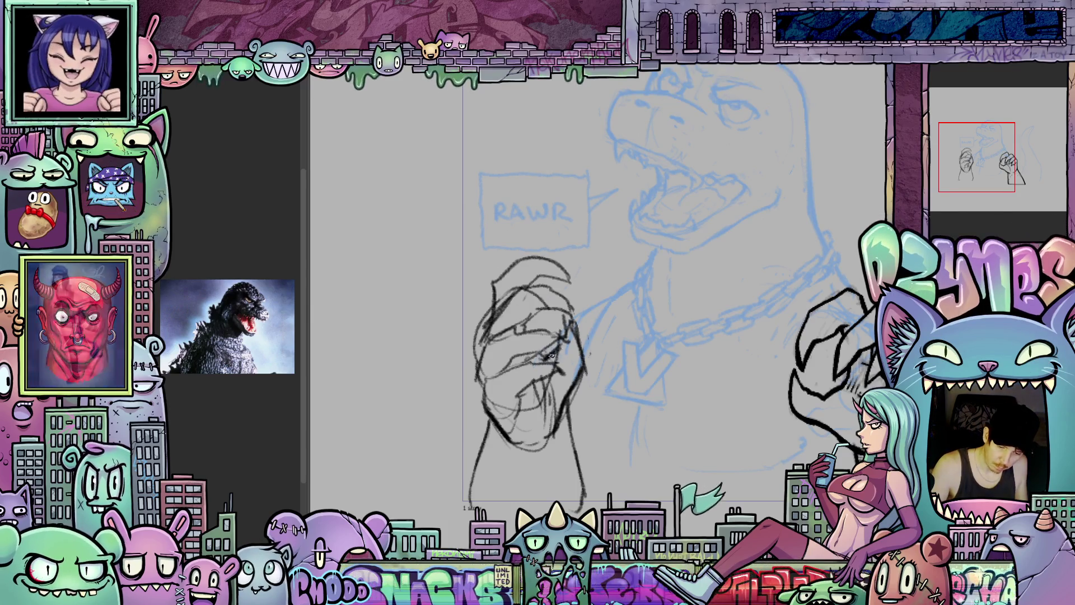
drag(567, 418, 603, 436)
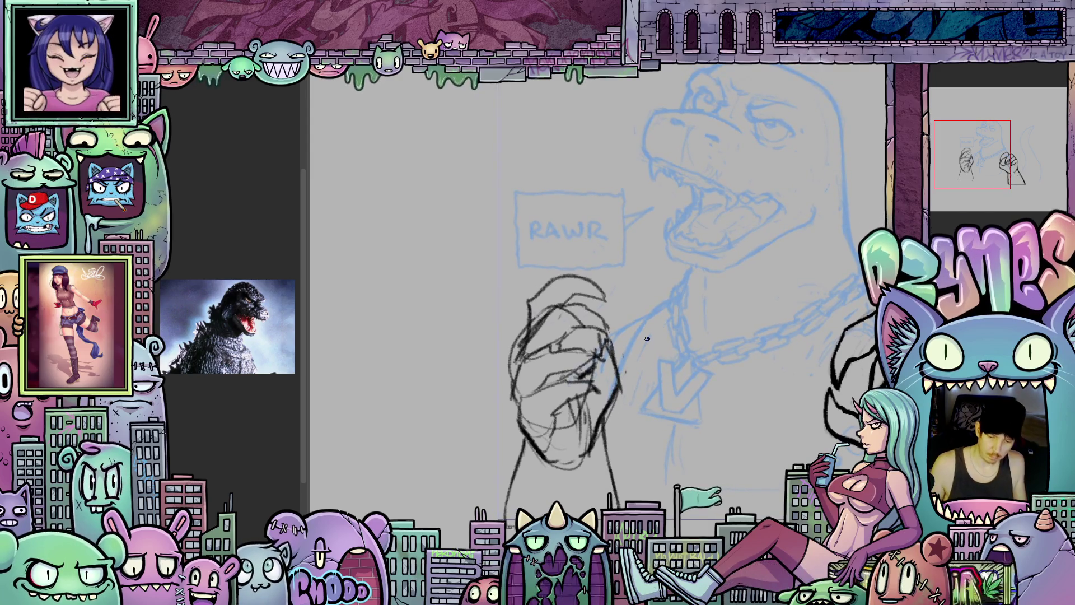
scroll(602, 342, up, 2)
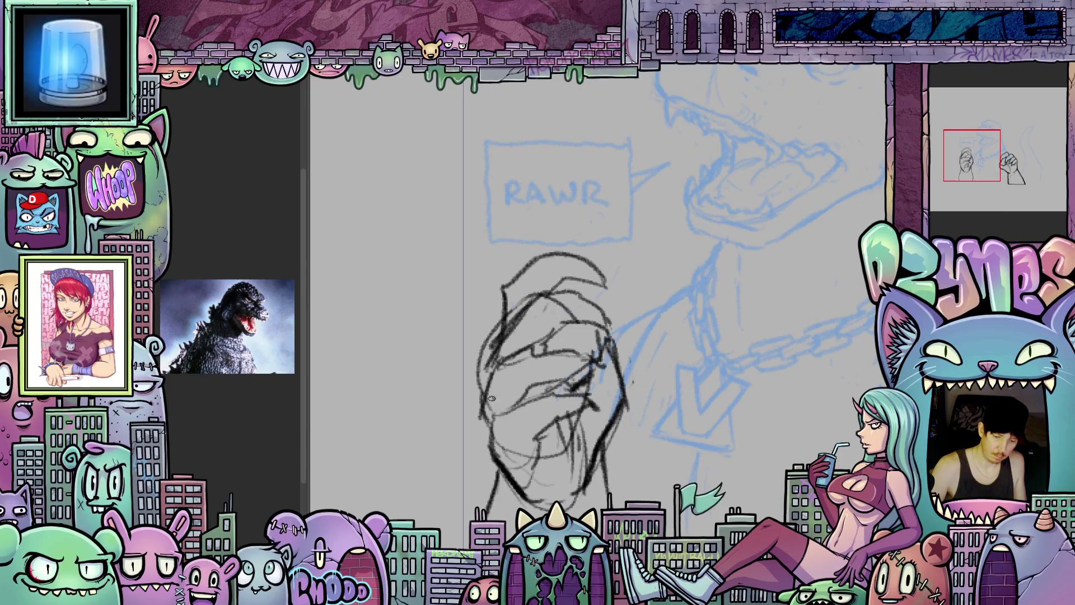
mouse_move(491, 450)
mouse_down()
mouse_move(495, 406)
mouse_move(576, 392)
mouse_move(585, 404)
mouse_move(542, 430)
mouse_move(533, 458)
mouse_move(526, 399)
mouse_move(574, 370)
mouse_move(609, 366)
mouse_move(603, 381)
mouse_up()
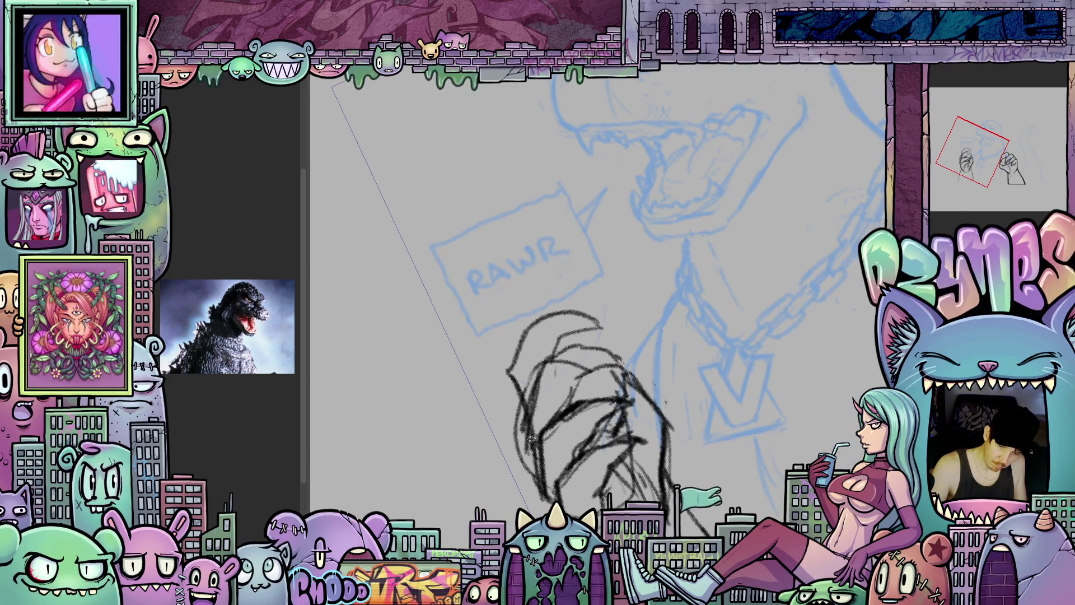
mouse_move(556, 360)
mouse_down()
mouse_move(596, 344)
mouse_move(630, 357)
mouse_move(590, 373)
mouse_up()
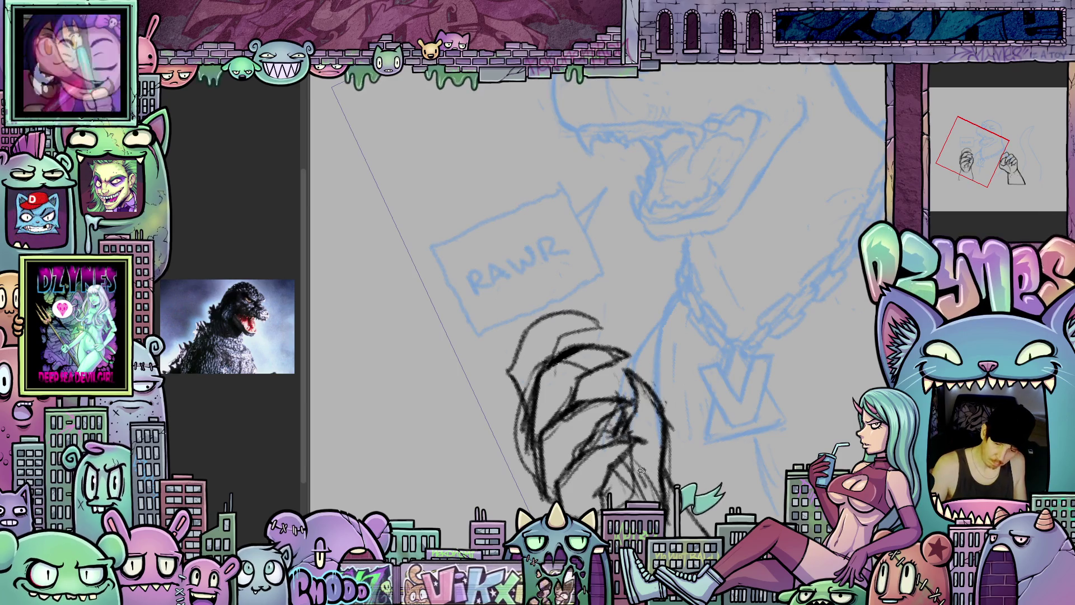
Straighten, tilt and pan the canvas view around the left fist sketch
key(Escape)
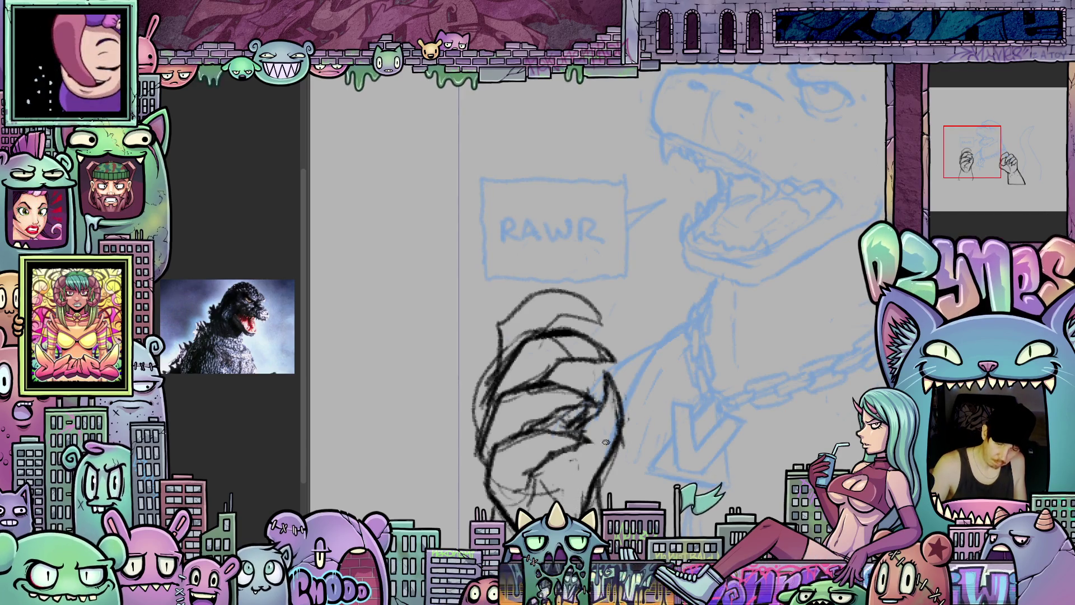
drag(606, 442, 592, 439)
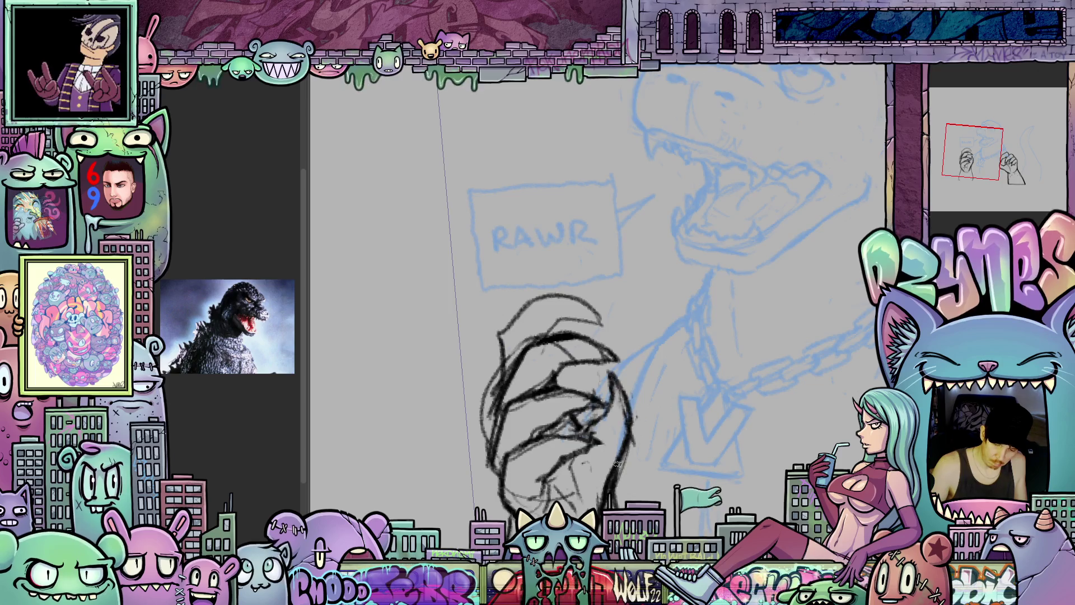
drag(615, 430, 599, 458)
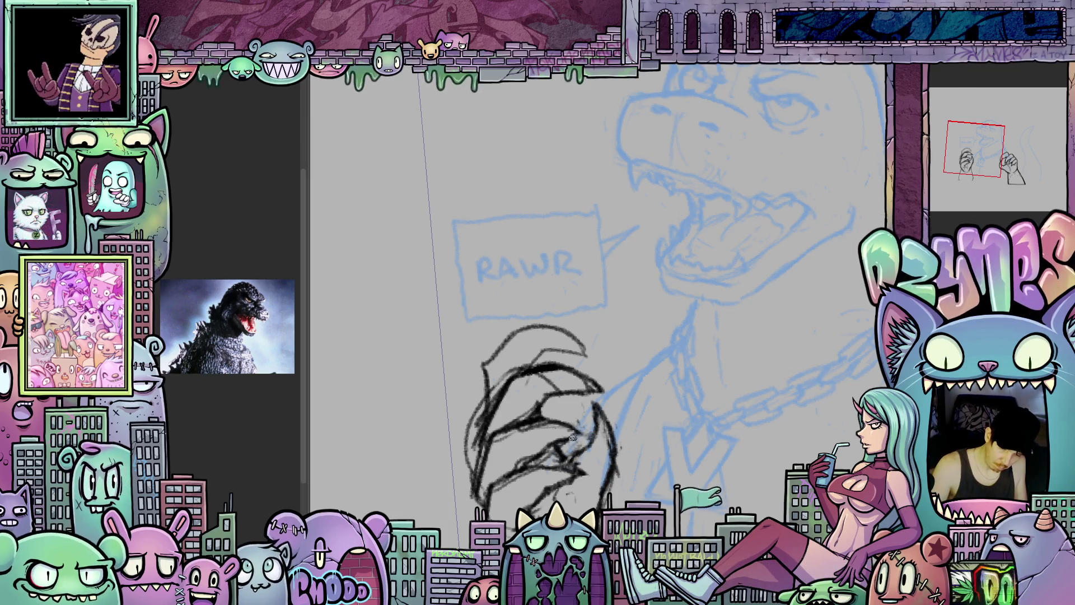
mouse_move(596, 436)
mouse_down()
mouse_move(626, 435)
mouse_move(607, 427)
mouse_up()
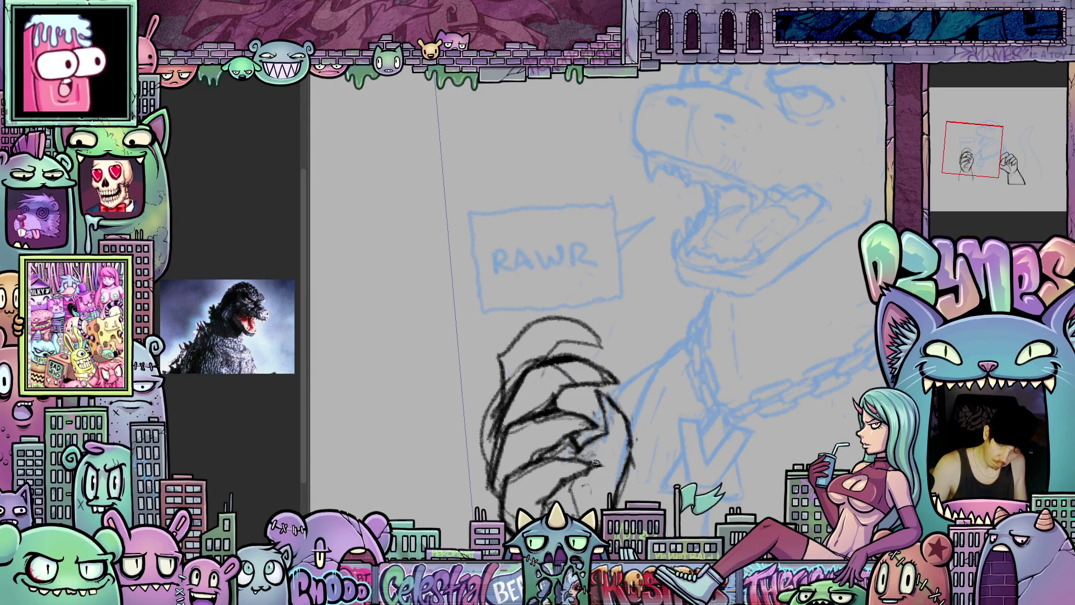
drag(616, 470, 668, 415)
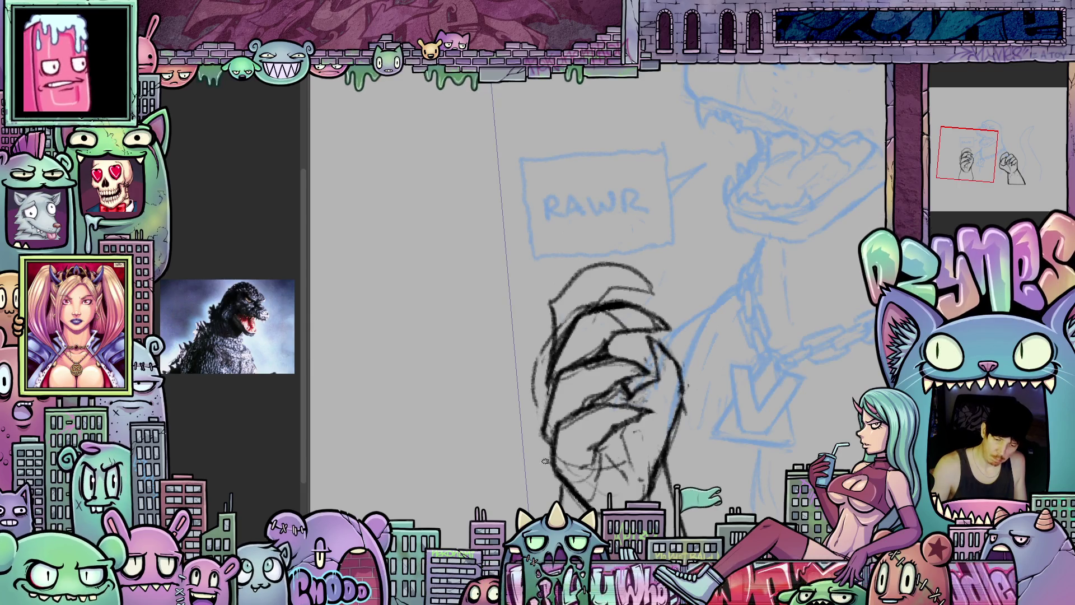
mouse_move(544, 461)
mouse_down()
mouse_move(640, 427)
mouse_move(583, 384)
mouse_up()
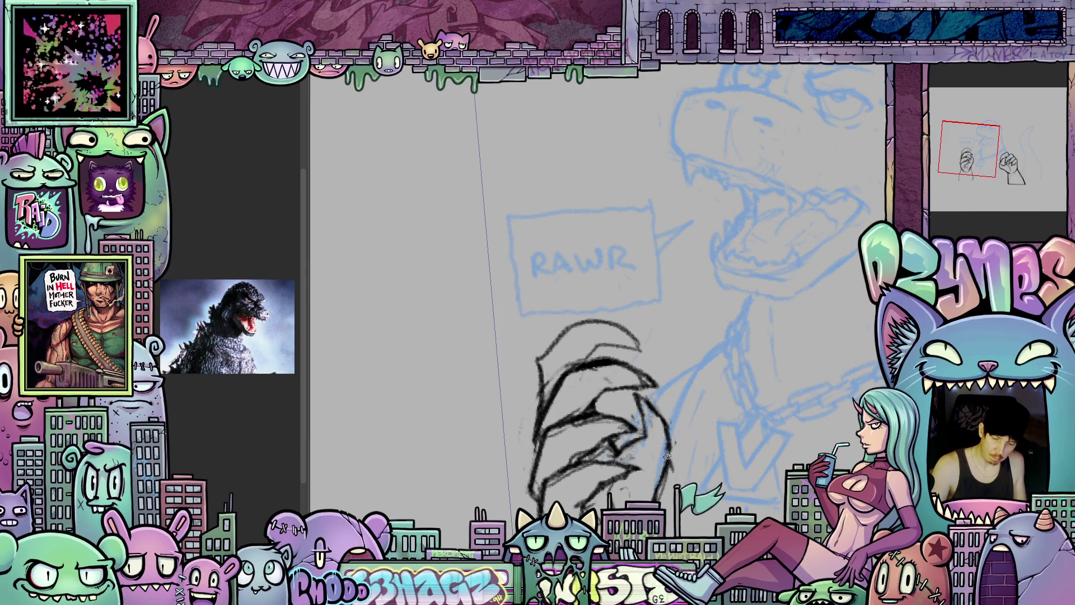
drag(522, 465, 426, 445)
drag(612, 423, 651, 446)
Re-stroke the left hand's right and left outer outlines darker with the pencil
scroll(651, 446, down, 5)
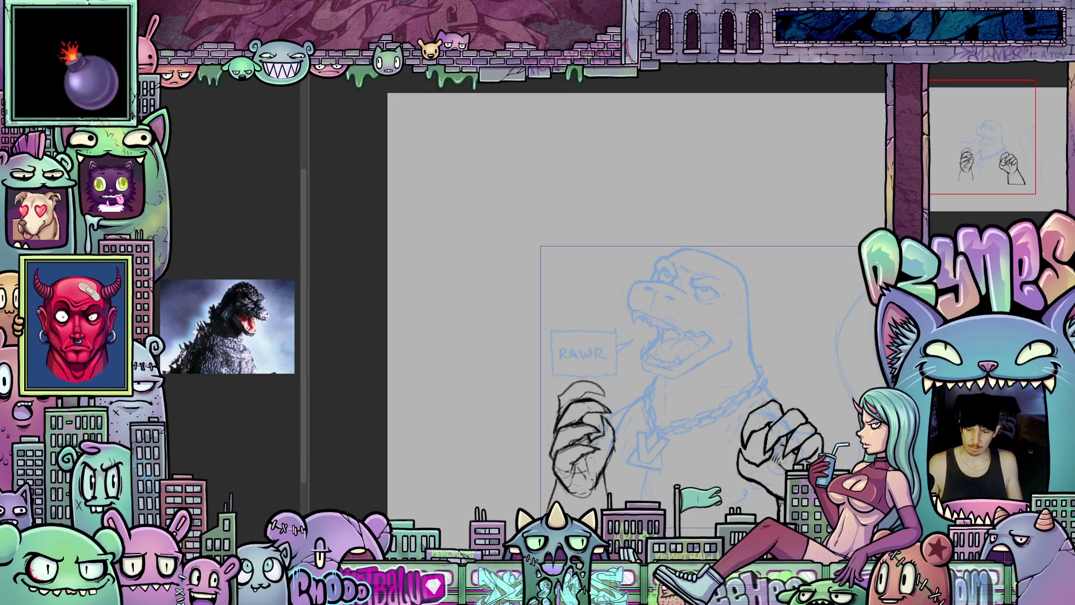
drag(667, 508, 656, 490)
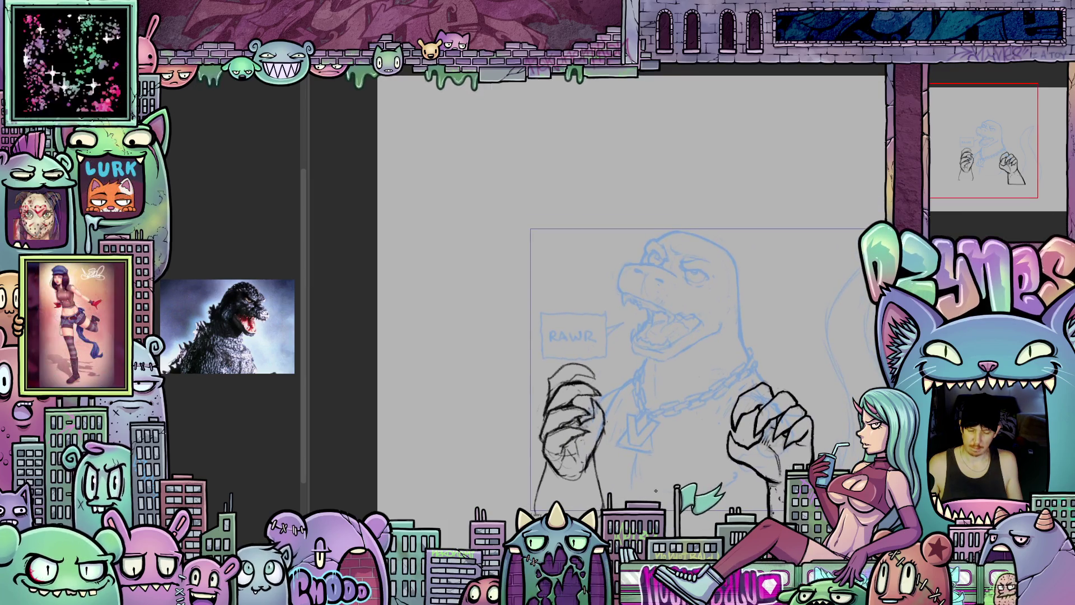
scroll(656, 490, up, 4)
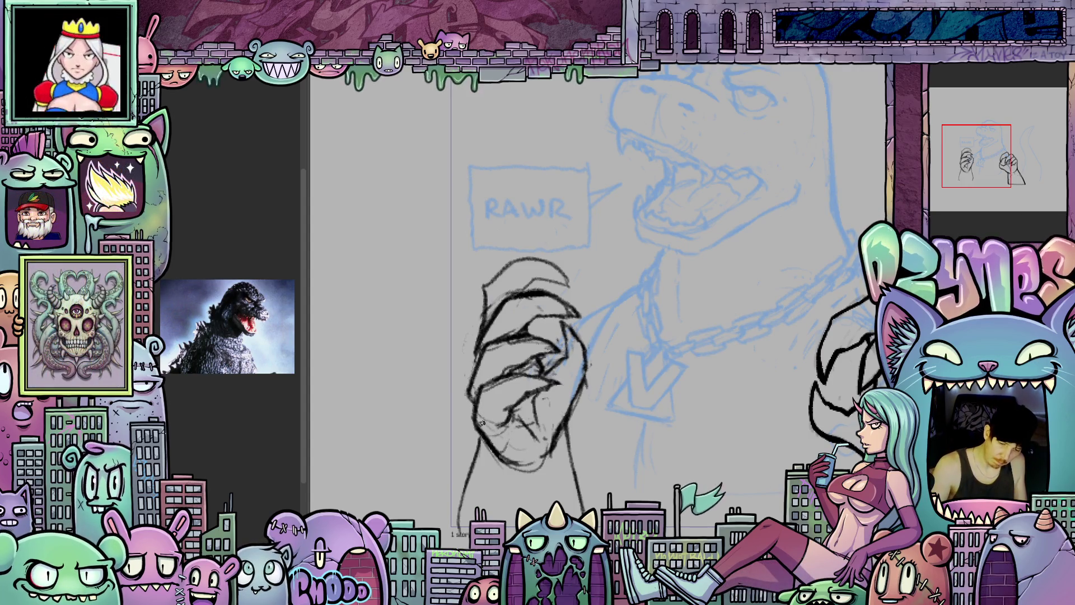
scroll(514, 450, down, 3)
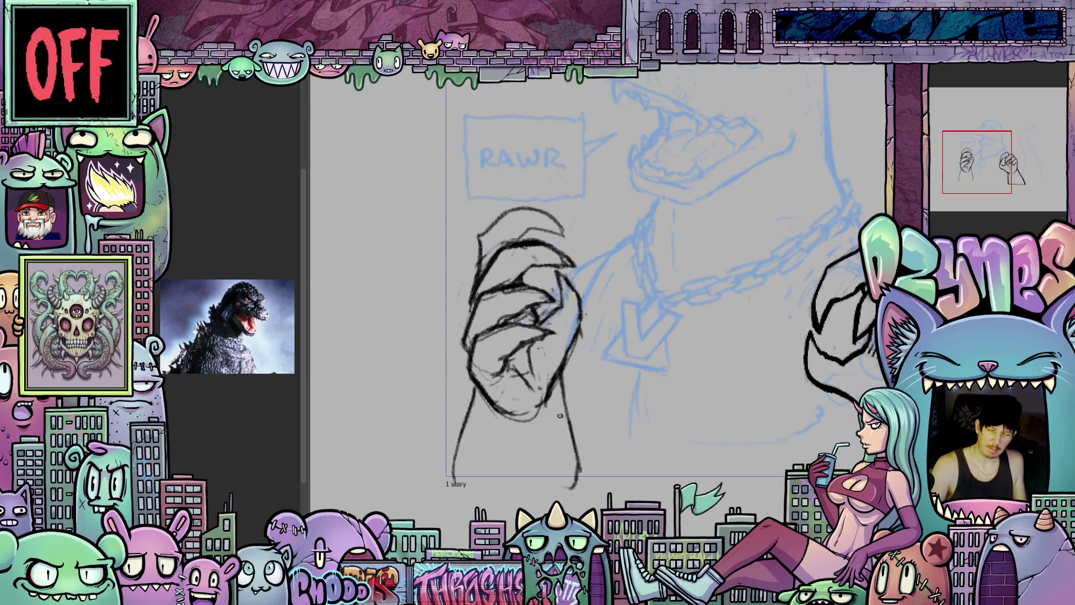
drag(560, 386, 580, 482)
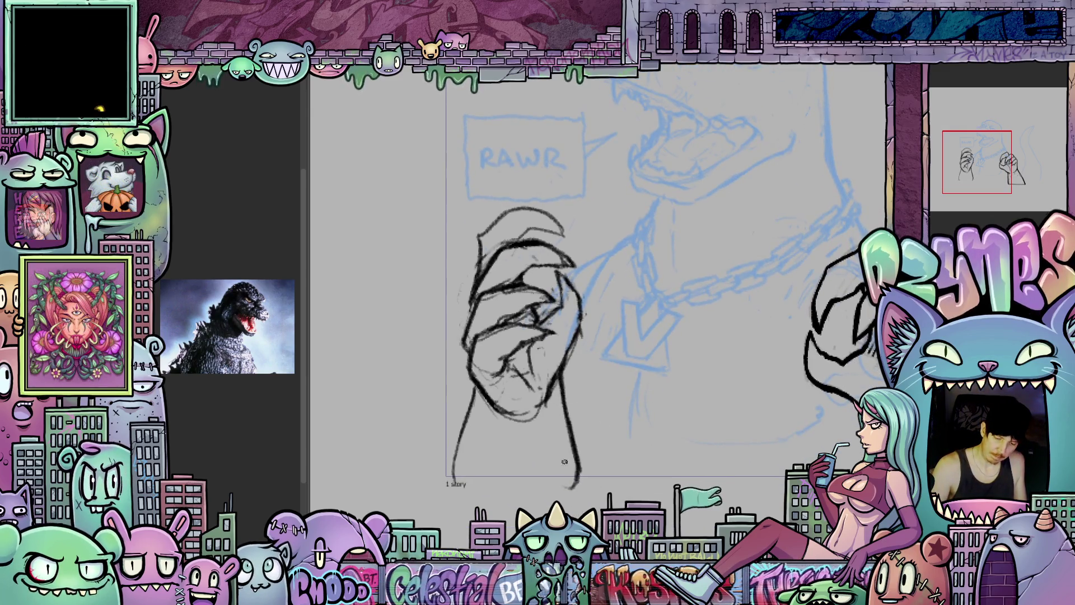
drag(476, 386, 454, 471)
Bring back the open-claw right hand in black ink
drag(508, 446, 524, 550)
scroll(681, 466, down, 3)
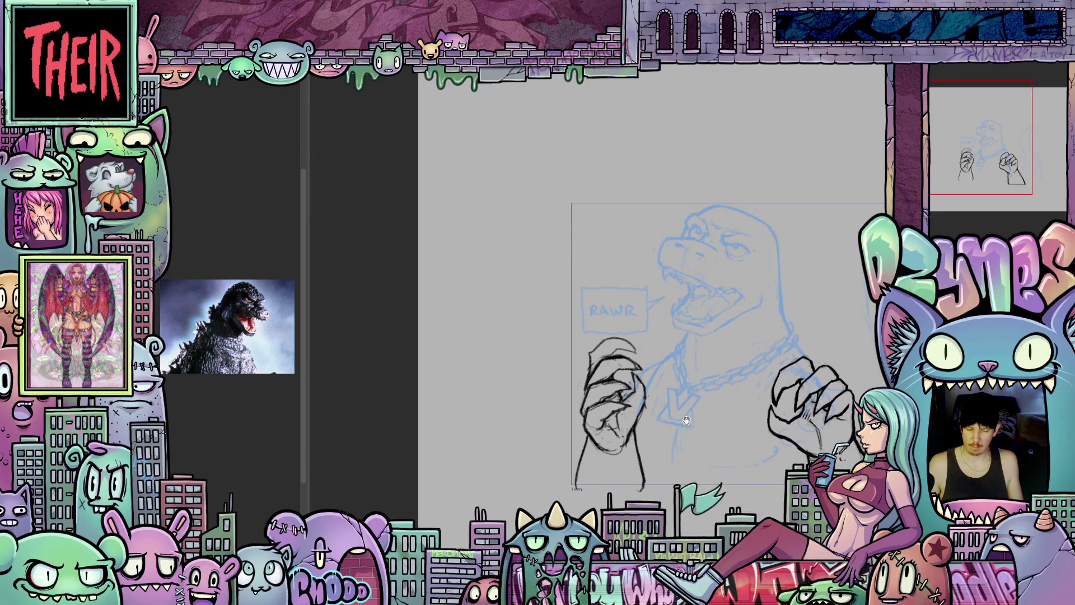
scroll(746, 446, up, 2)
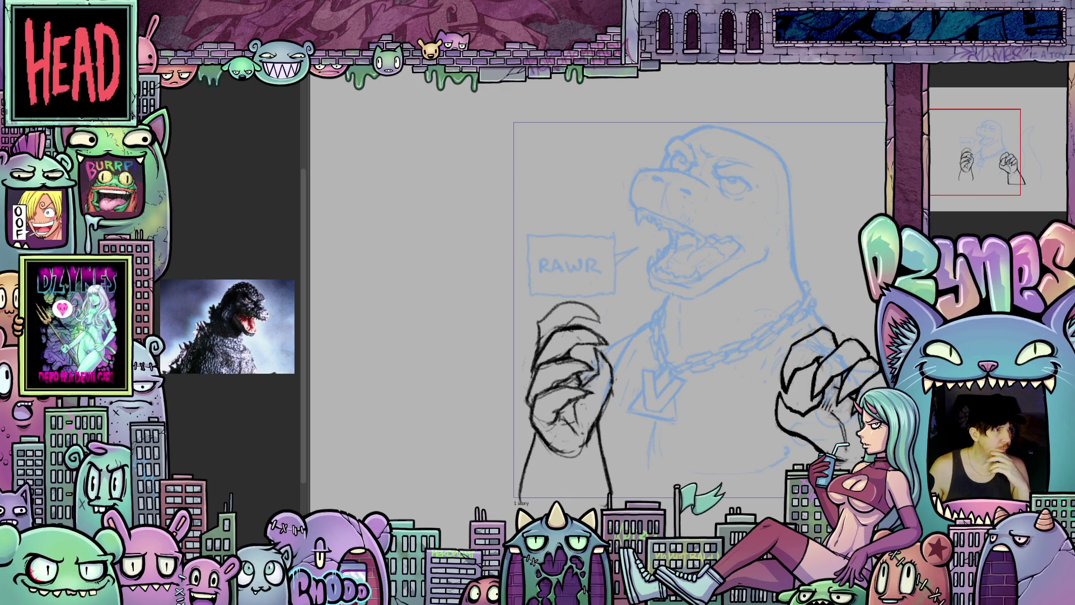
key(ctrl+z)
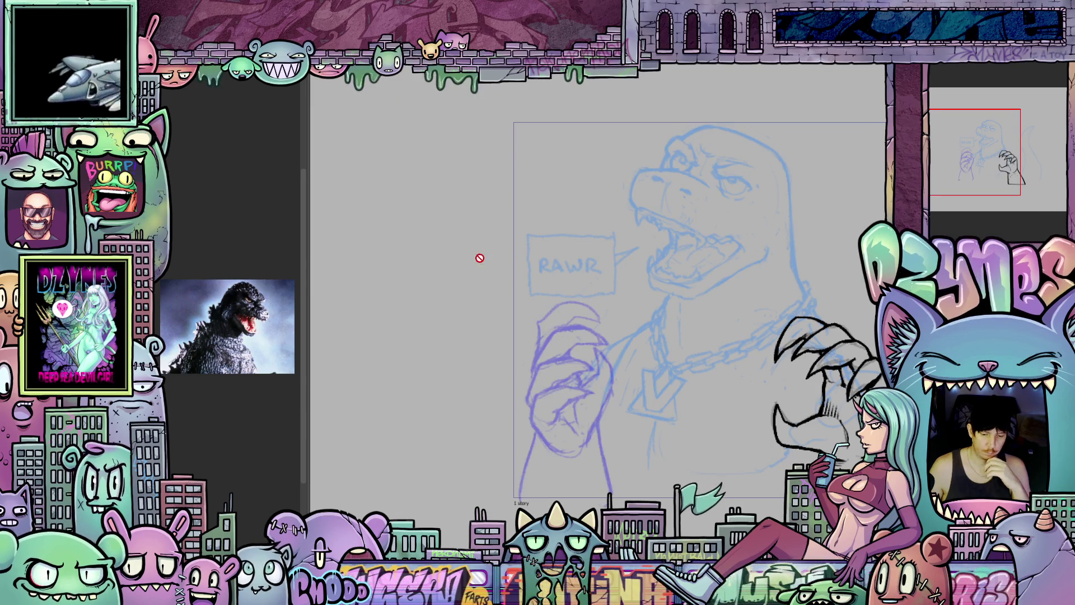
Ink the fist's left edge, an inner stroke, and a line across the claw's top
scroll(567, 444, up, 2)
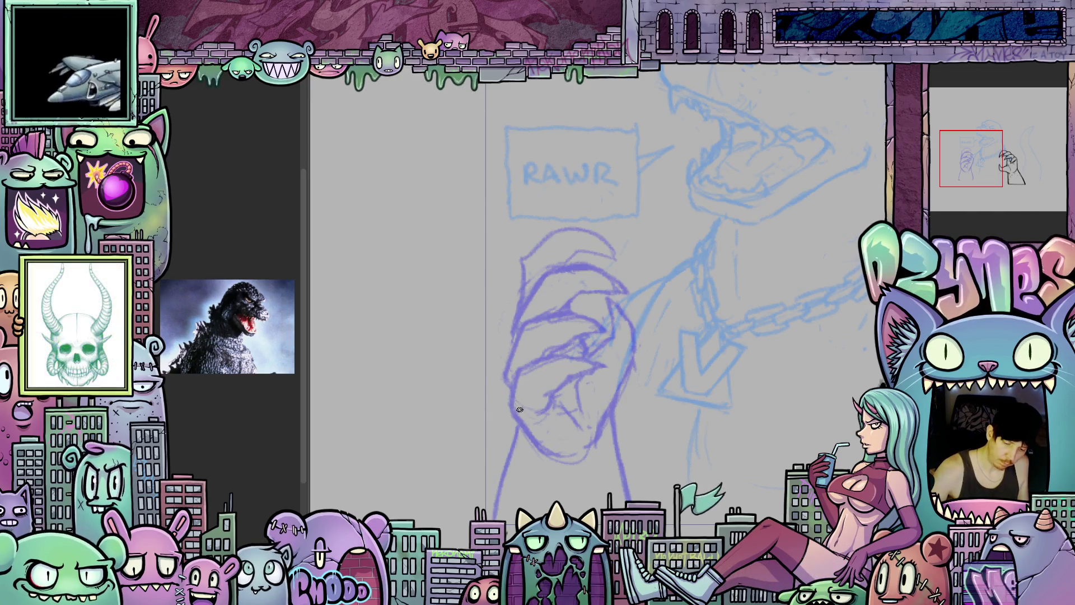
mouse_move(512, 419)
mouse_down()
mouse_move(510, 356)
mouse_move(533, 334)
mouse_move(585, 336)
mouse_move(552, 345)
mouse_up()
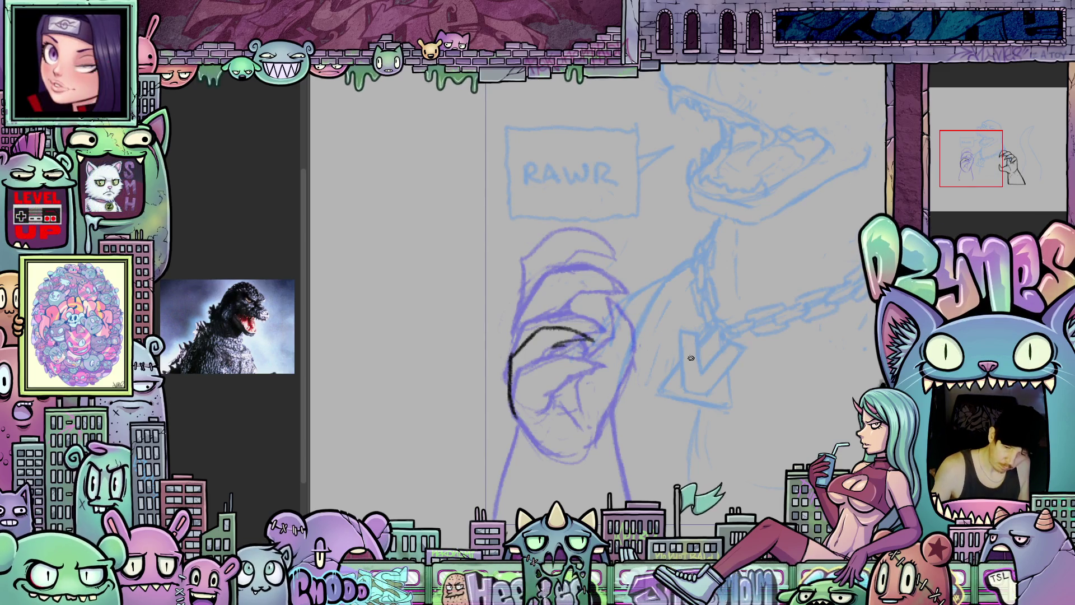
mouse_move(691, 358)
mouse_down()
mouse_move(581, 367)
mouse_move(615, 346)
mouse_move(586, 377)
mouse_move(586, 409)
mouse_move(687, 445)
mouse_move(523, 357)
mouse_move(535, 310)
mouse_move(582, 280)
mouse_up()
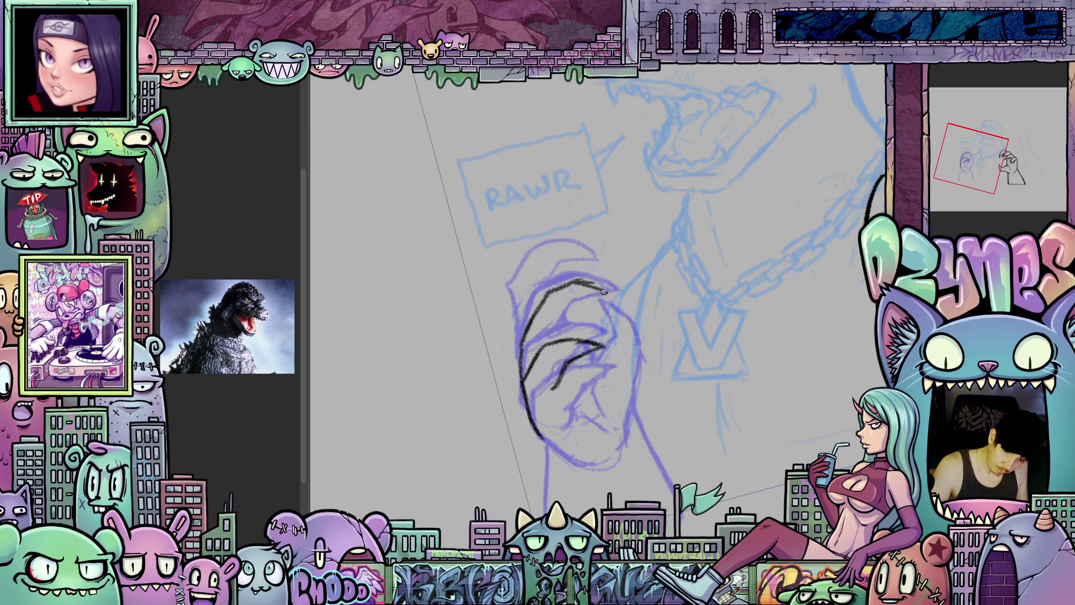
drag(589, 298, 564, 332)
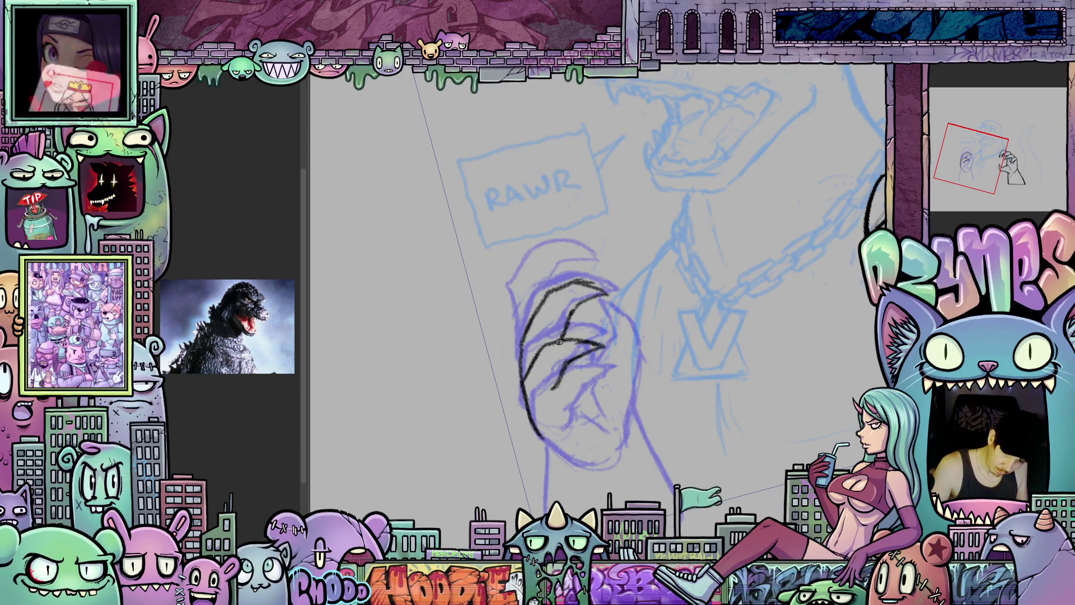
mouse_move(567, 379)
mouse_down()
mouse_move(570, 418)
mouse_move(521, 381)
mouse_move(525, 341)
mouse_move(568, 305)
mouse_move(588, 320)
mouse_move(726, 313)
mouse_move(694, 336)
mouse_move(588, 348)
mouse_up()
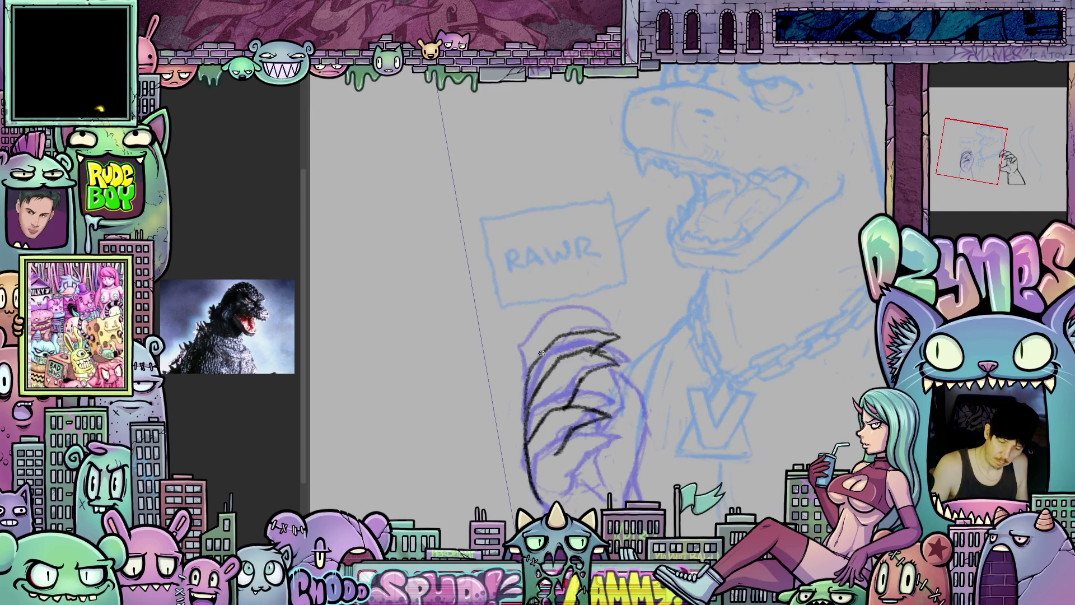
mouse_move(550, 328)
mouse_down()
mouse_move(591, 308)
mouse_move(591, 330)
mouse_up()
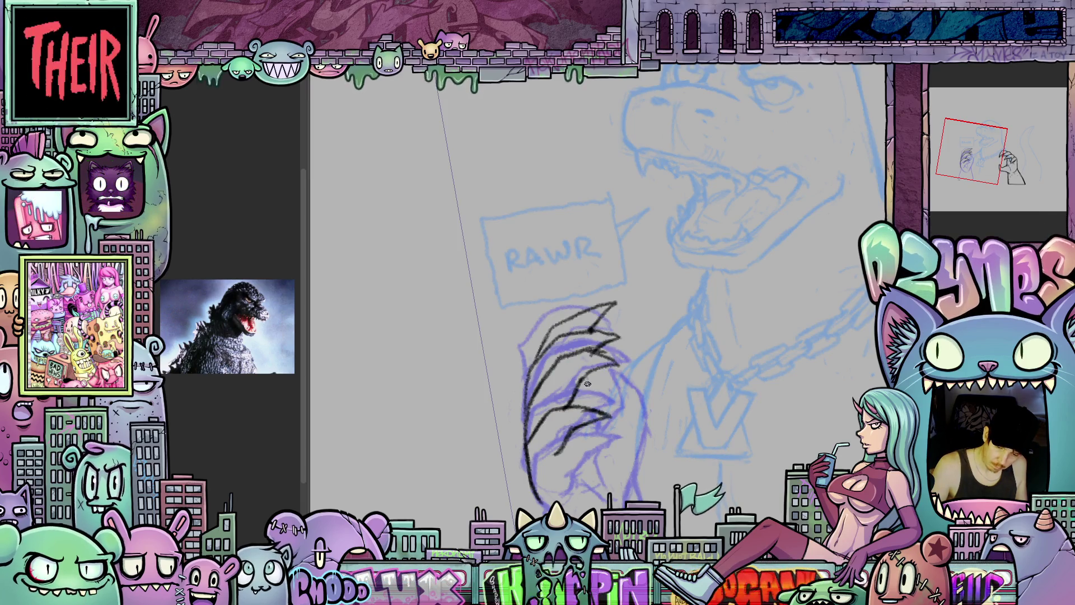
Ink the claw's lower tip, lower-left contour, curved right side, and an inner lower stroke
drag(700, 448, 666, 391)
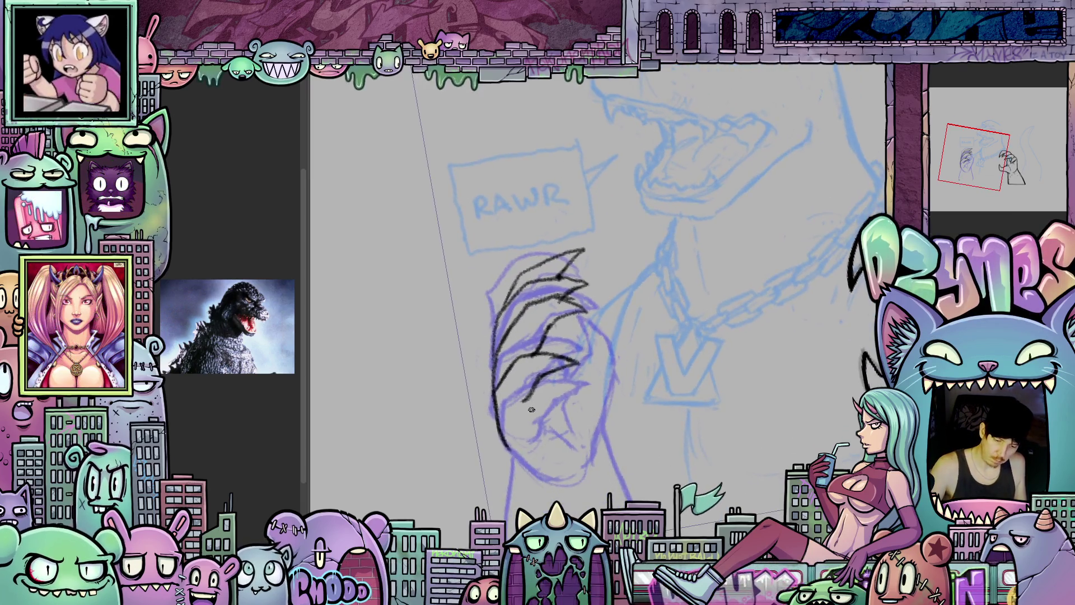
drag(529, 403, 534, 419)
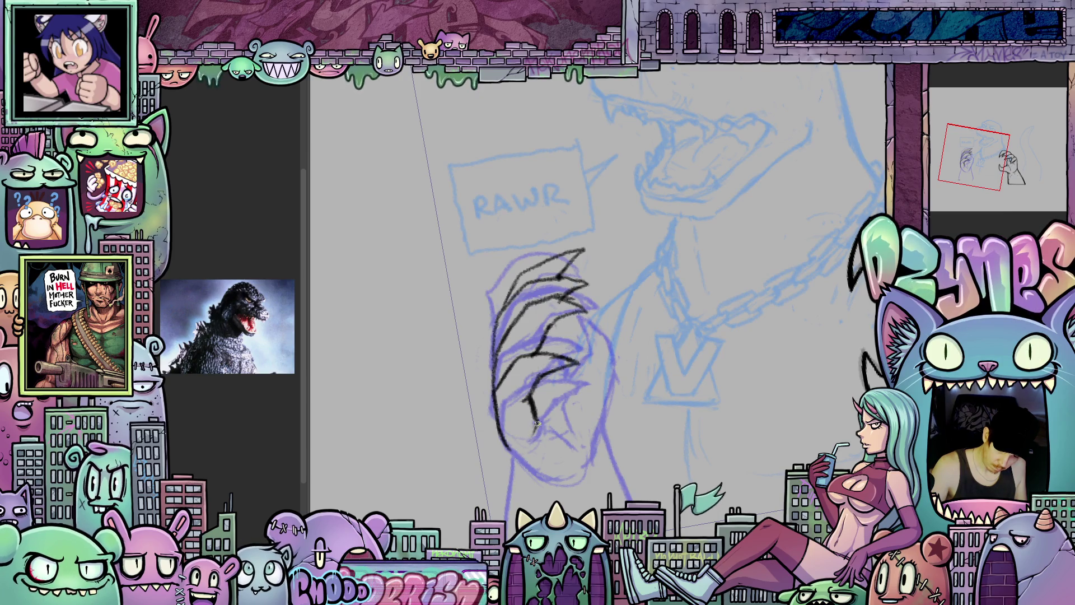
key(asciicircum)
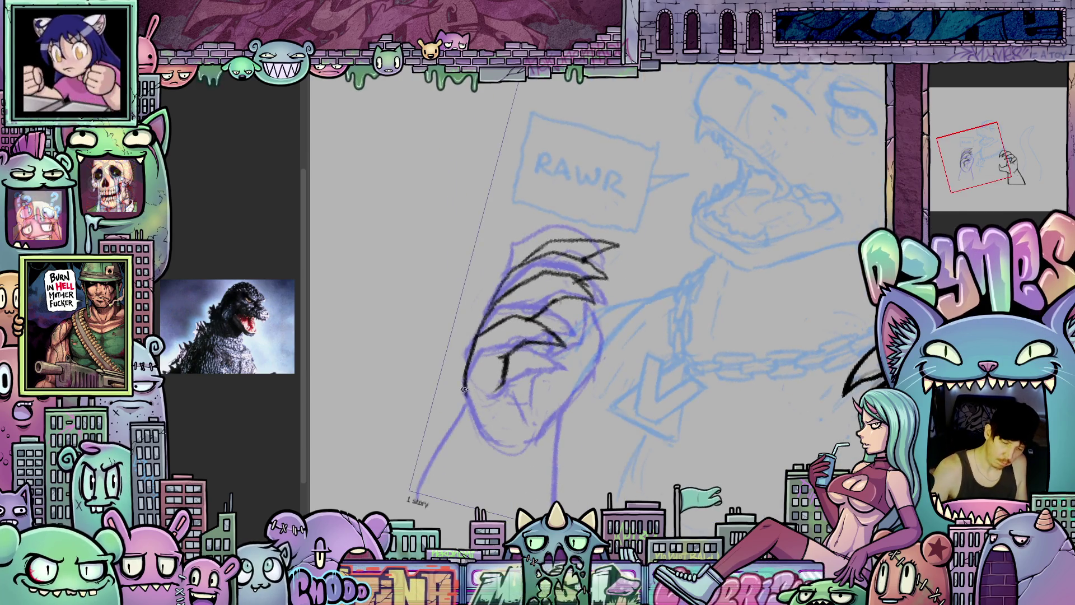
drag(466, 391, 485, 431)
key(4)
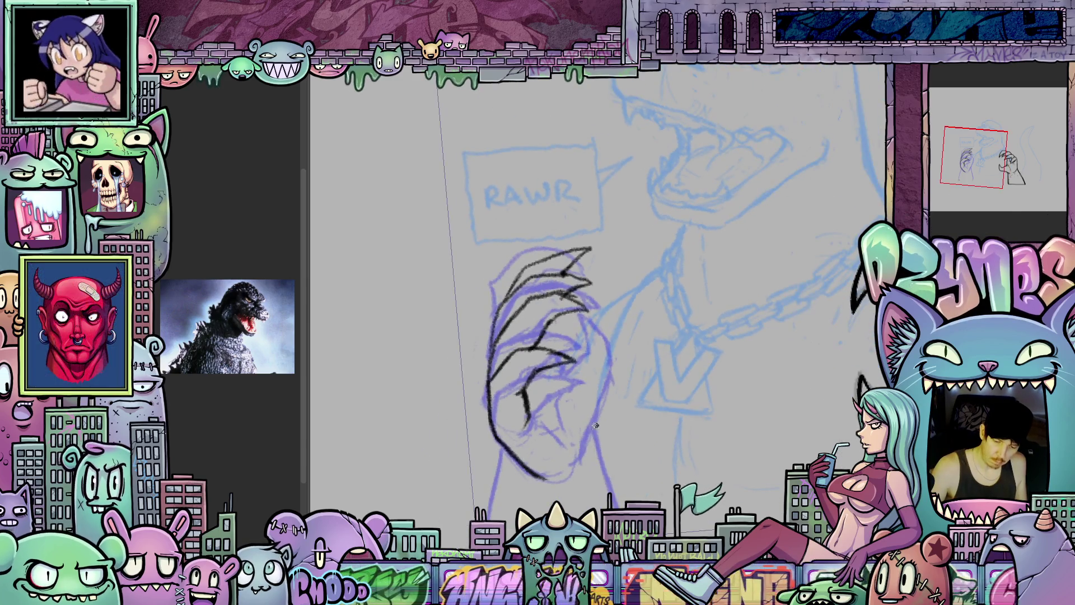
mouse_move(595, 419)
mouse_down()
mouse_move(585, 440)
mouse_move(619, 388)
mouse_up()
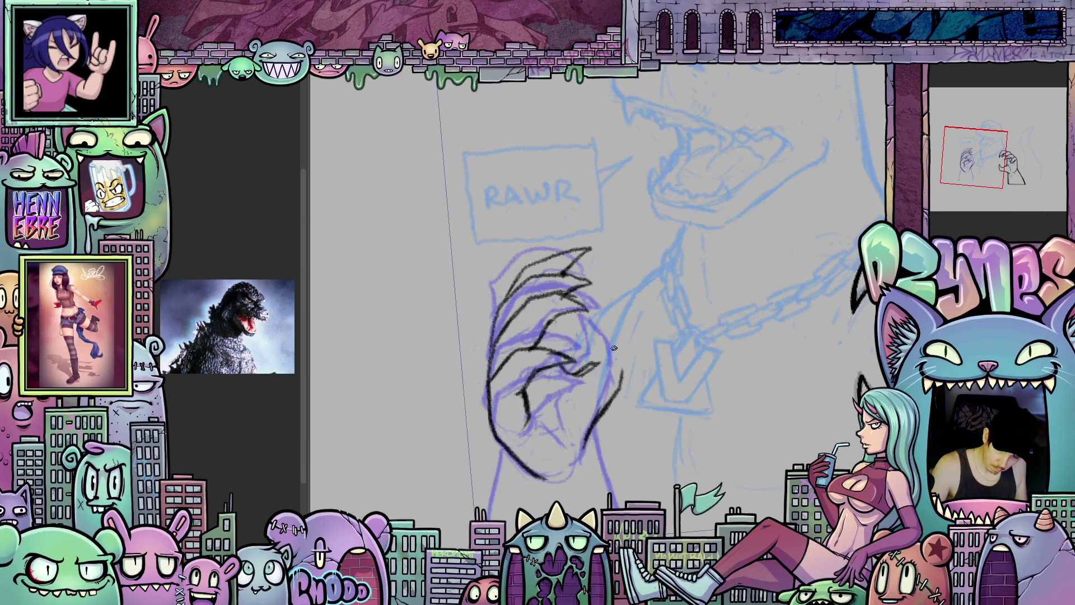
mouse_move(596, 346)
mouse_down()
mouse_move(609, 324)
mouse_move(620, 355)
mouse_up()
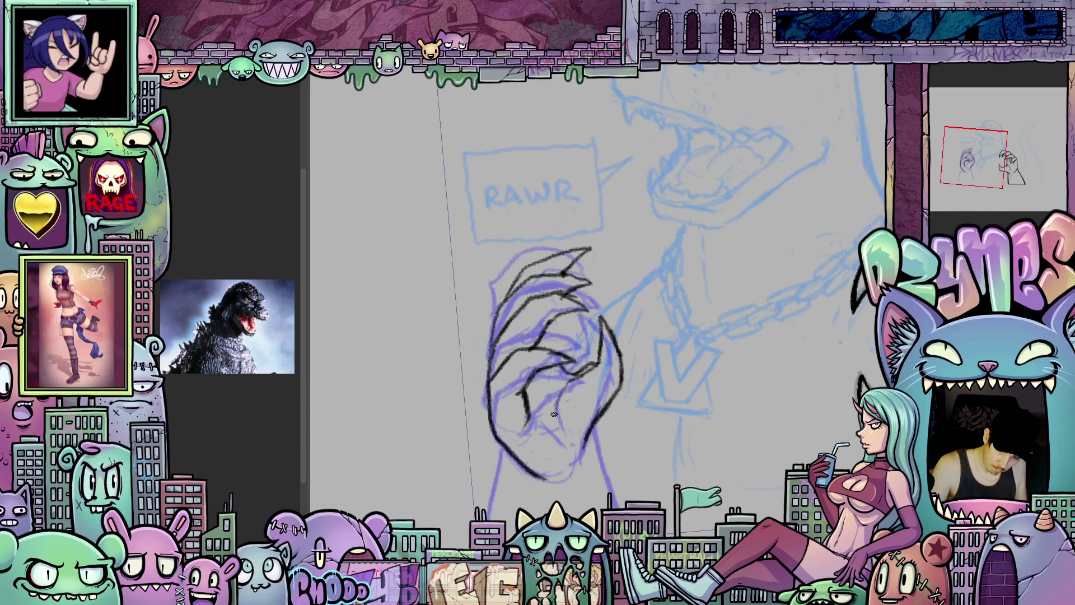
drag(568, 411, 551, 437)
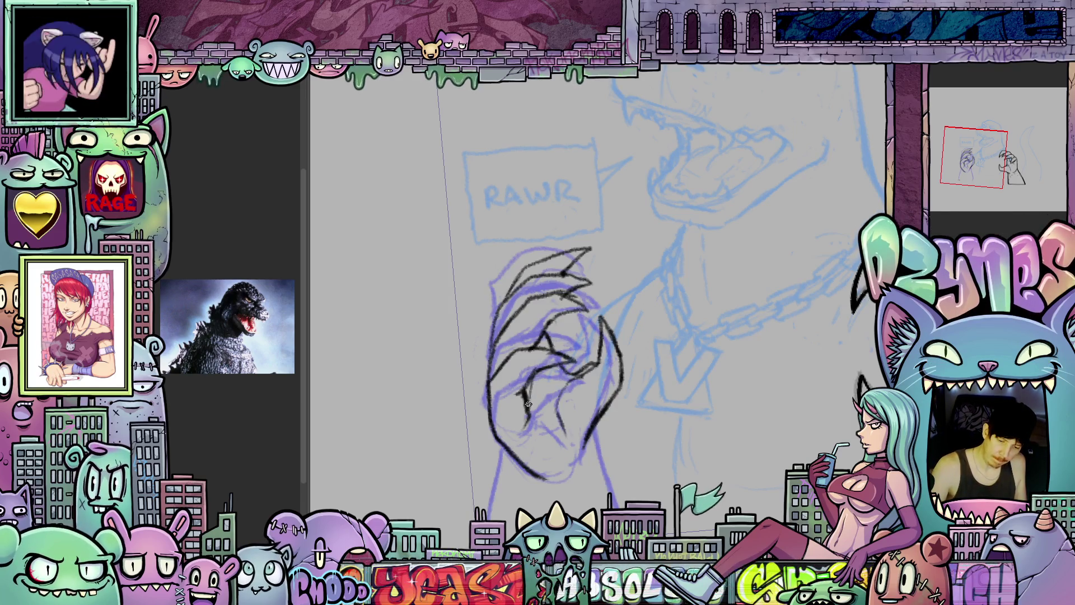
Recentre the fist and flip between animation frames to compare the fist drawings
mouse_move(658, 416)
mouse_down()
mouse_move(680, 435)
mouse_move(650, 417)
mouse_up()
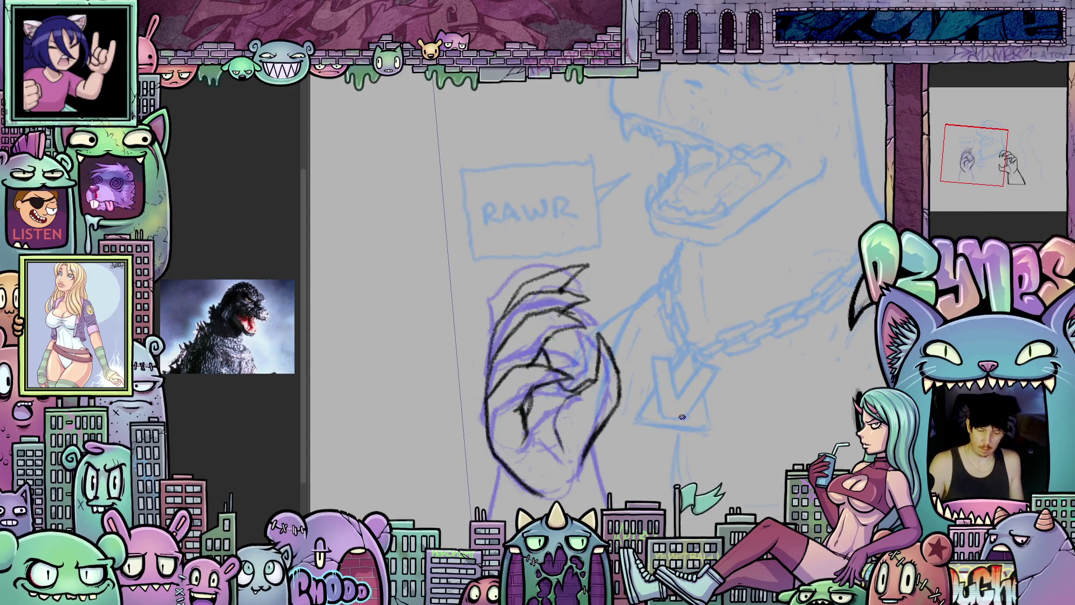
key(ctrl+z)
key(ctrl+y)
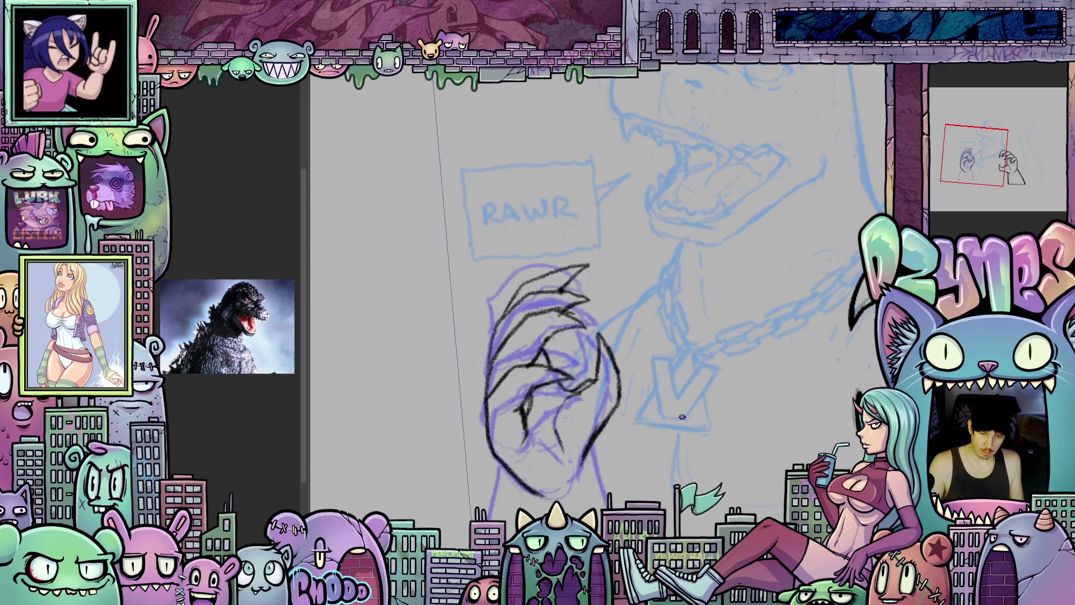
Return to the black-over-purple fist frame and erase the top of the thick claw stroke
key(ctrl+z)
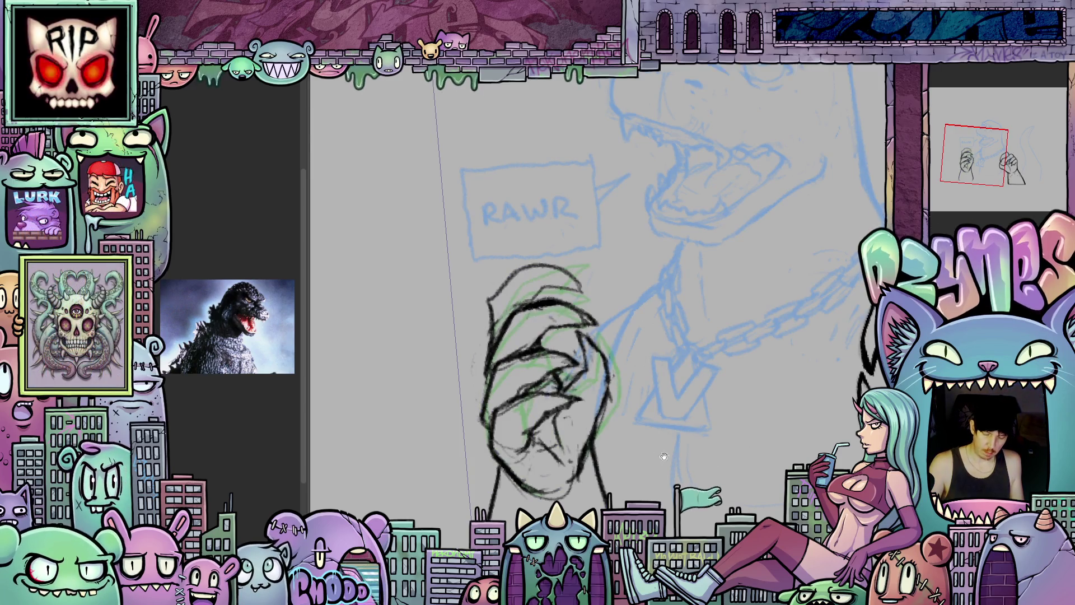
drag(664, 456, 736, 507)
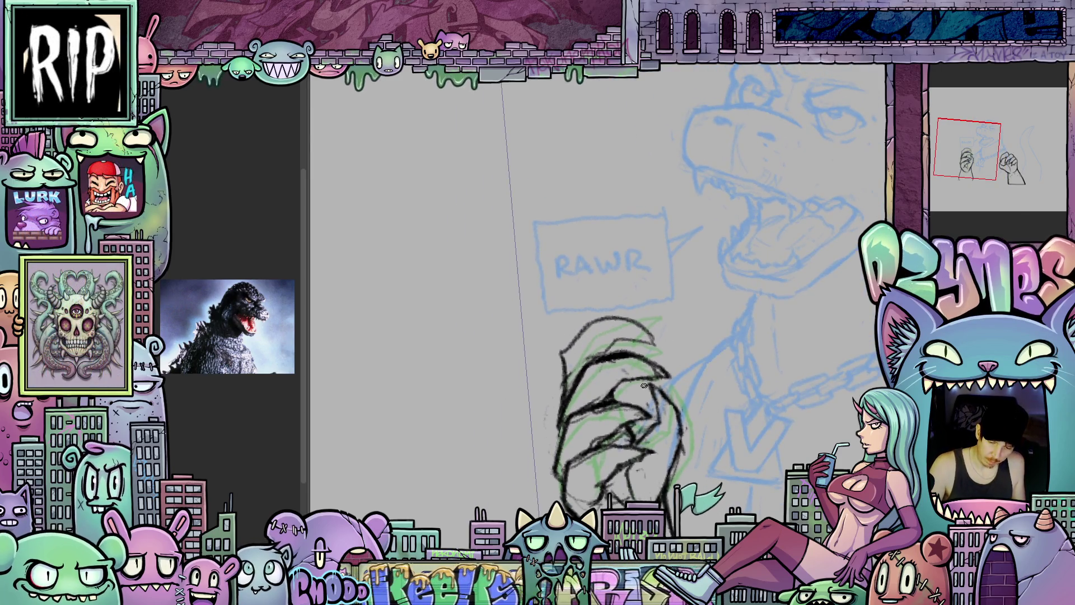
key(ctrl+y)
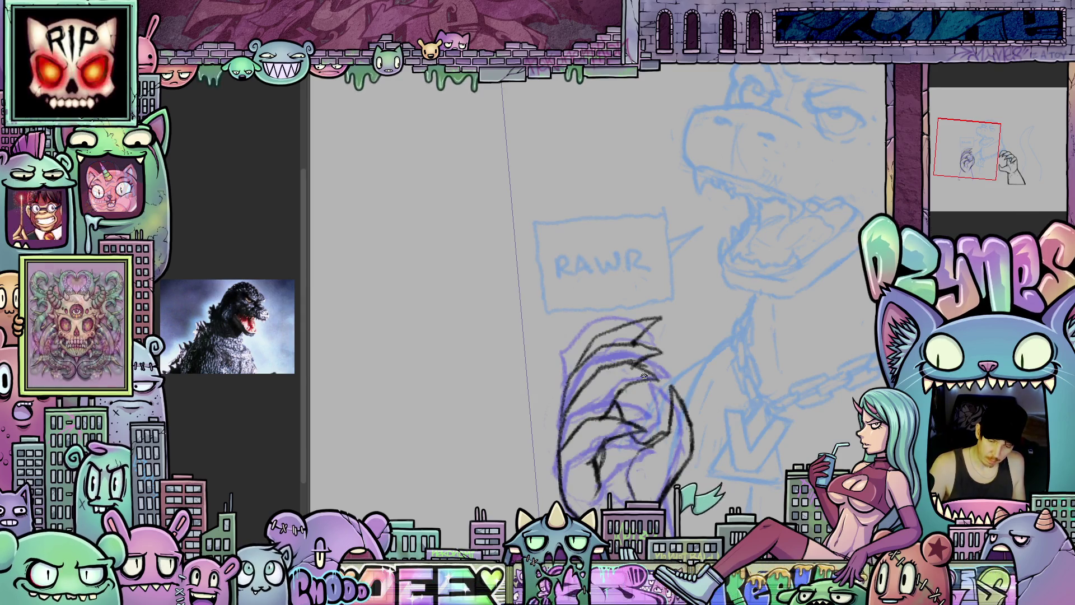
drag(640, 387, 658, 409)
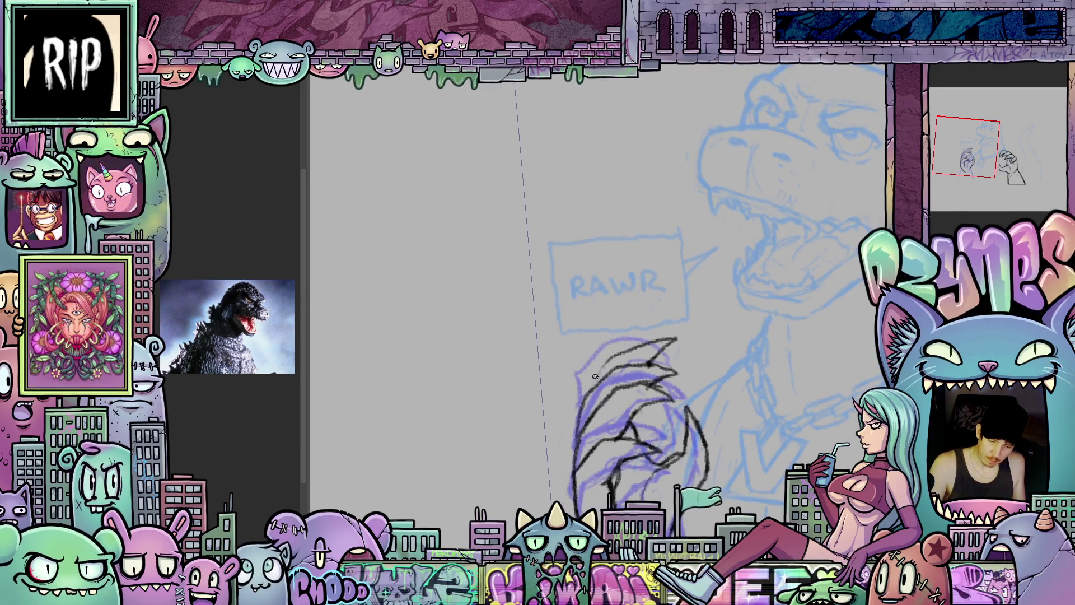
drag(595, 377, 665, 340)
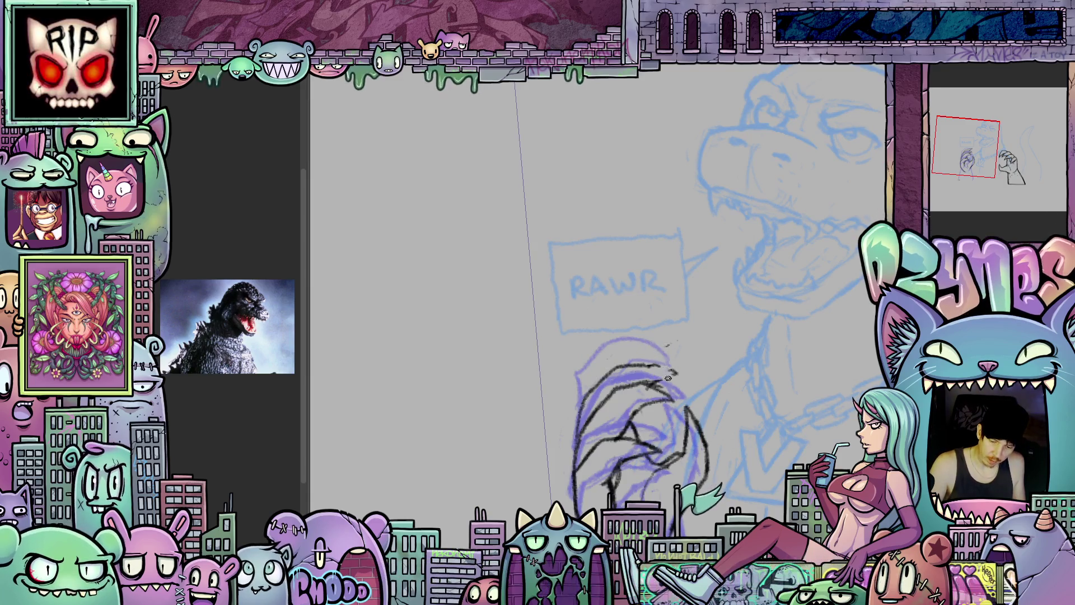
drag(639, 367, 588, 400)
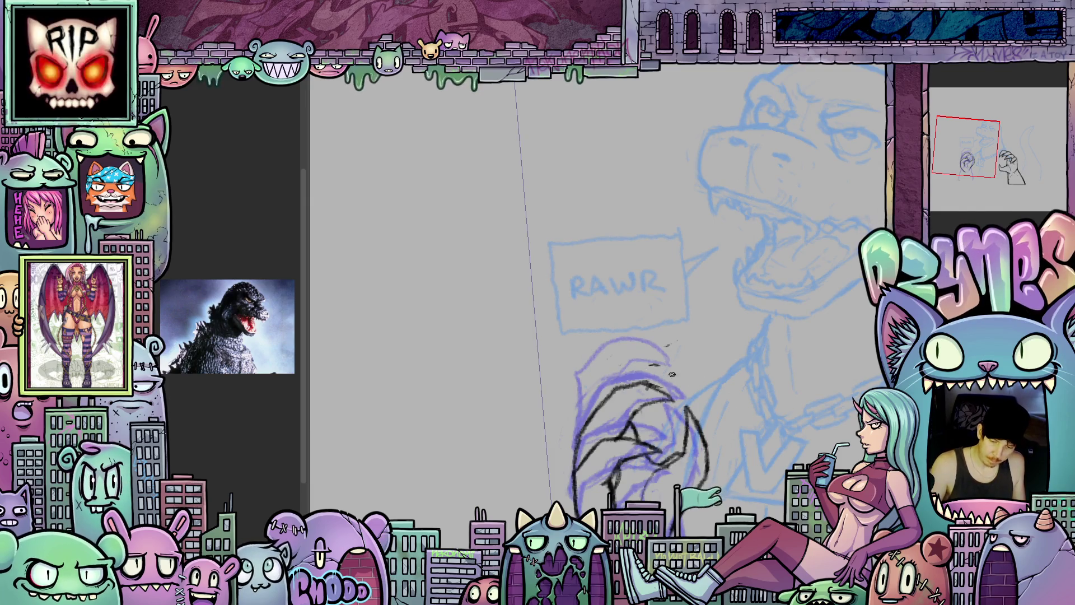
Flip back and forth between animation frames to compare the fists
key(Left)
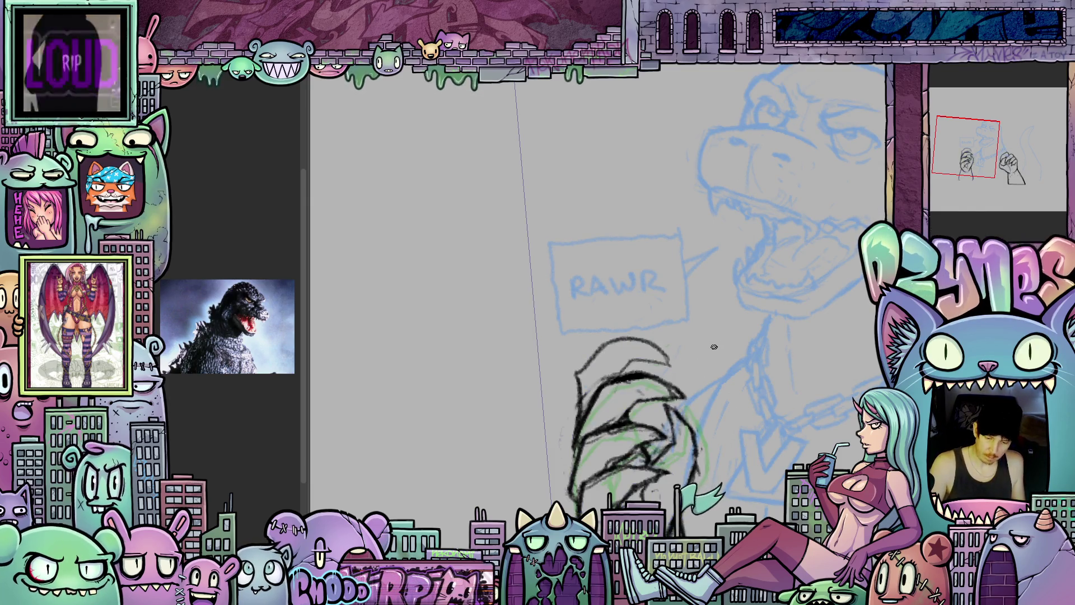
key(Right)
key(Left)
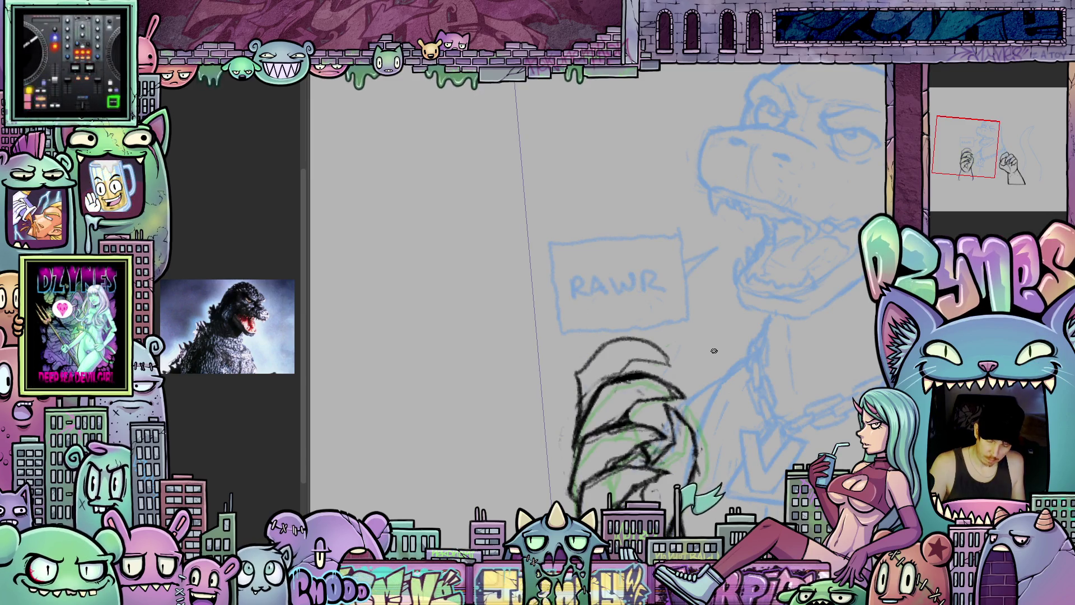
key(Right)
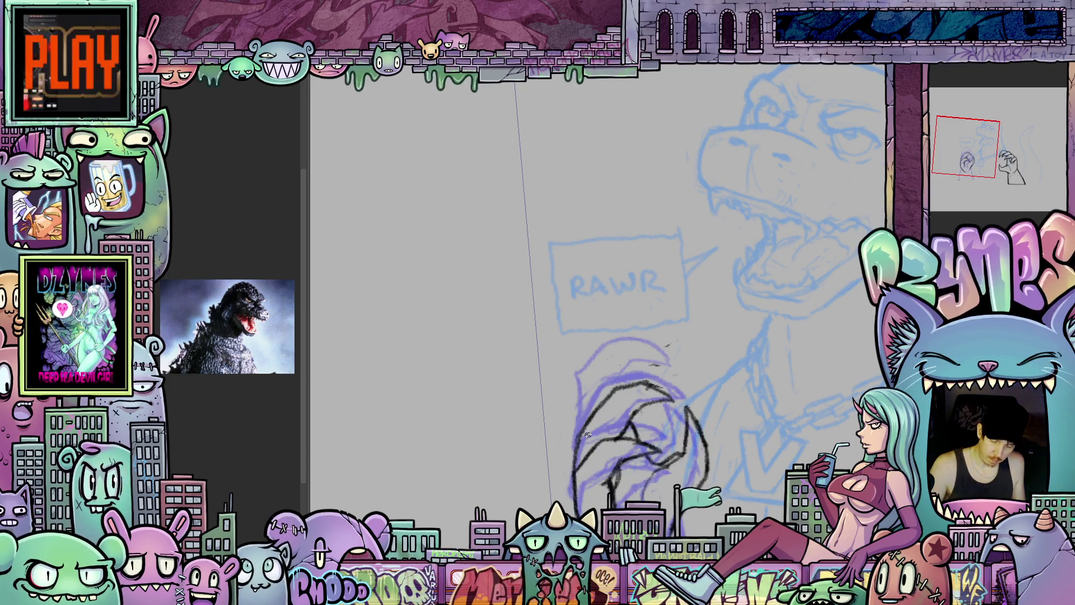
scroll(588, 434, down, 5)
key(Left)
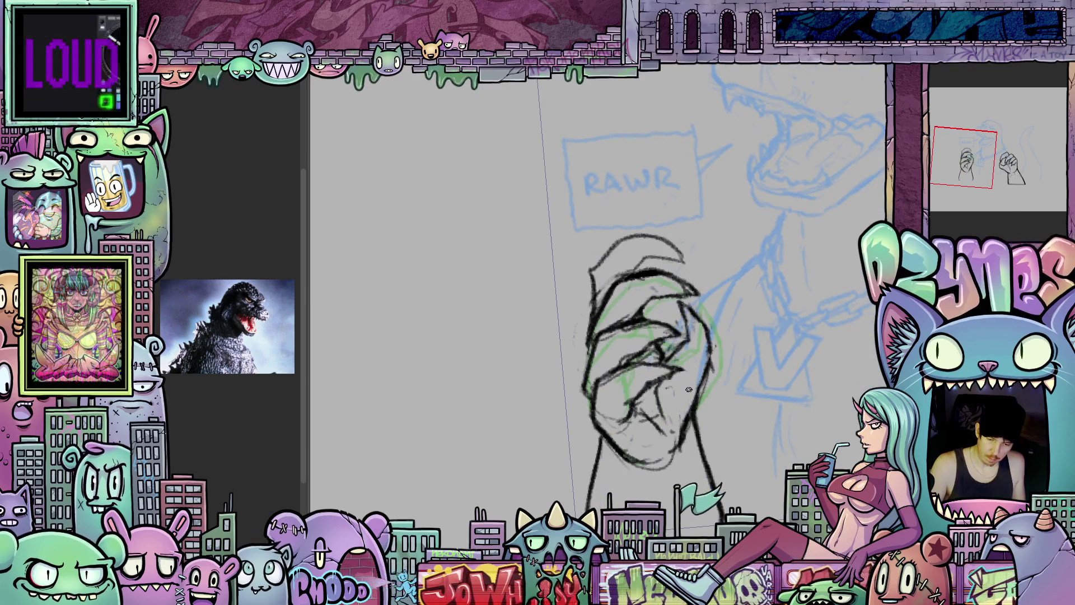
key(Right)
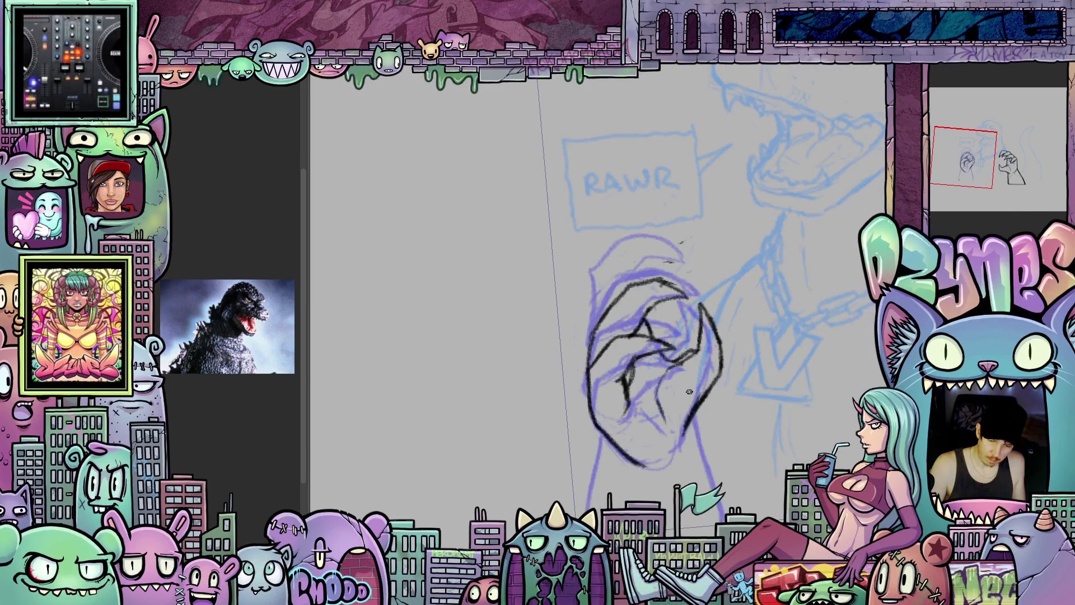
key(Left)
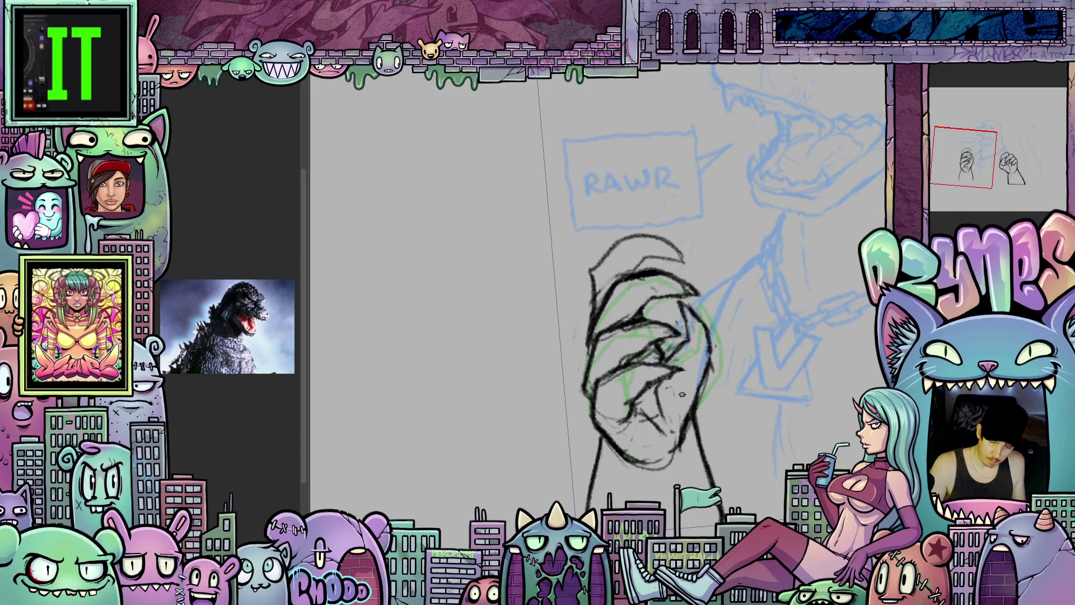
key(Right)
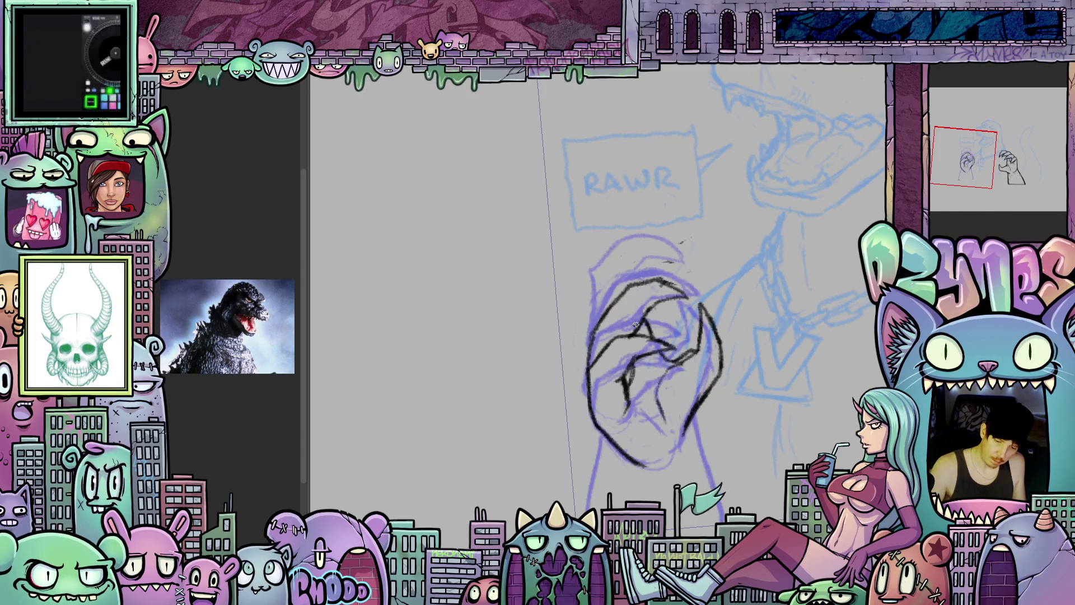
Erase the upper claw lines and draw a new curved claw stroke upward
drag(606, 331, 580, 370)
key(ctrl+z)
key(ctrl+z)
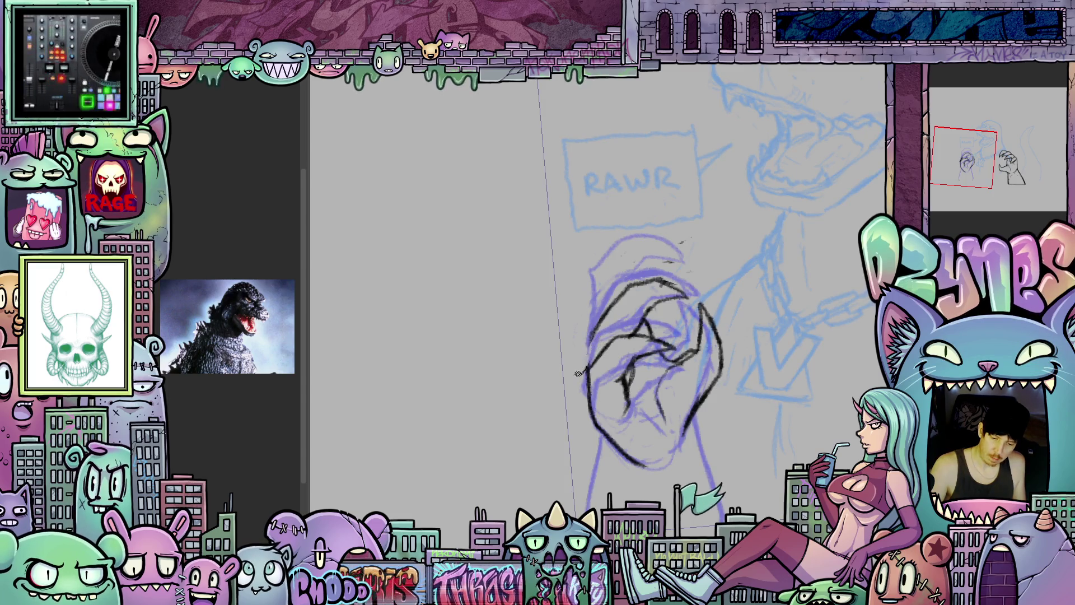
mouse_move(648, 325)
mouse_down()
mouse_move(638, 334)
mouse_move(667, 294)
mouse_up()
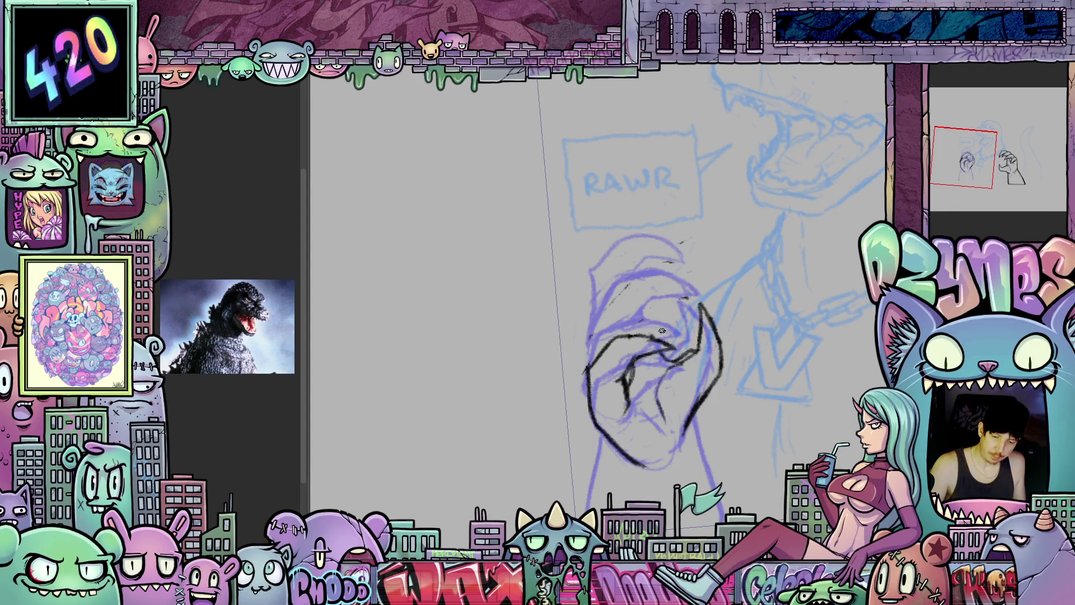
drag(653, 406, 666, 350)
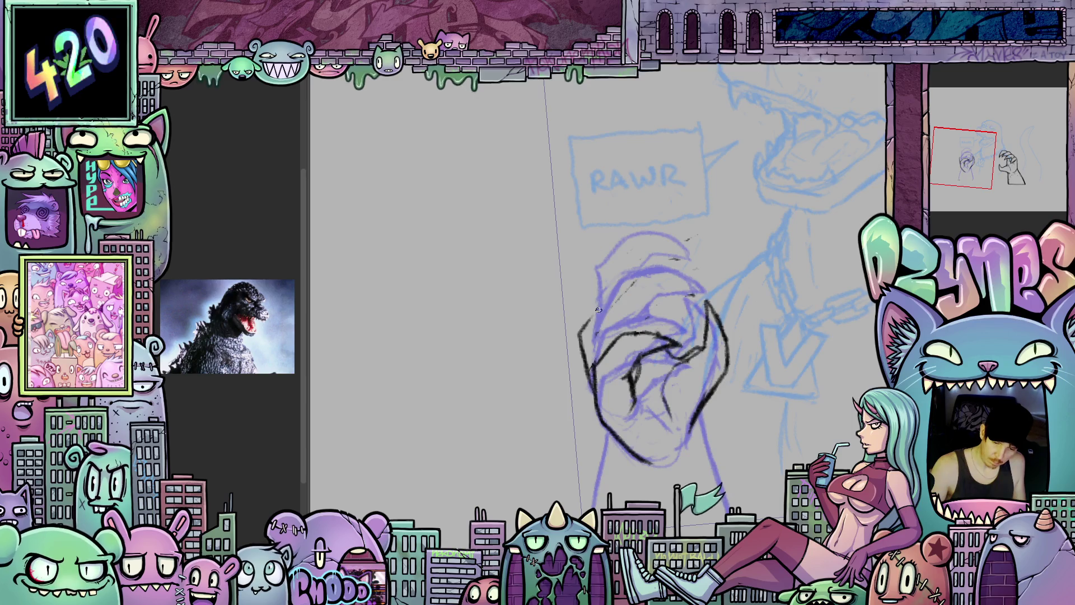
drag(580, 336, 643, 291)
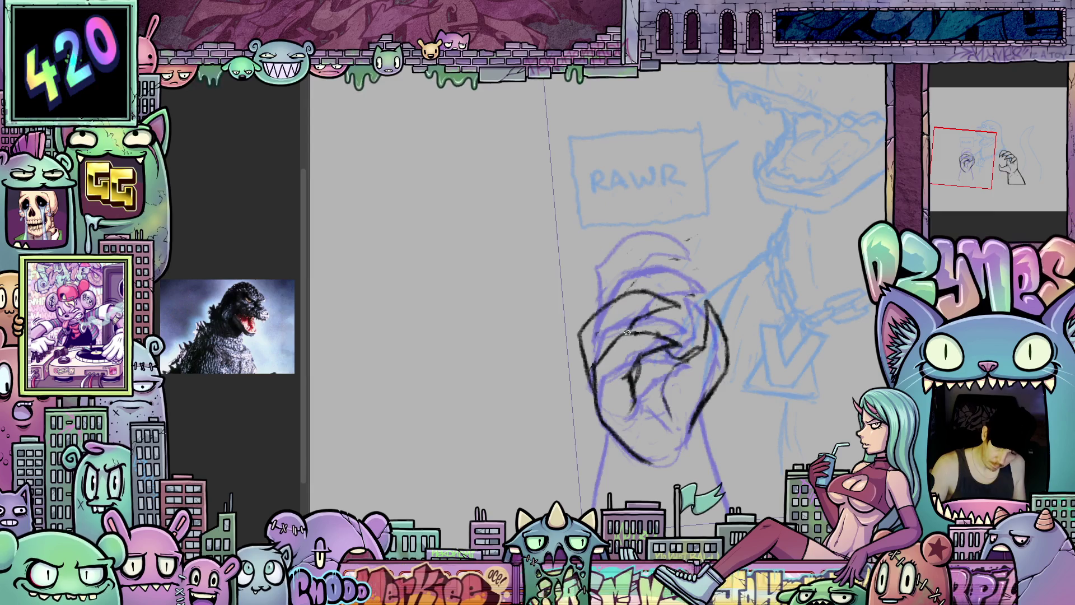
Advance to the next frame and draw a claw line down from the hand's top
key(Right)
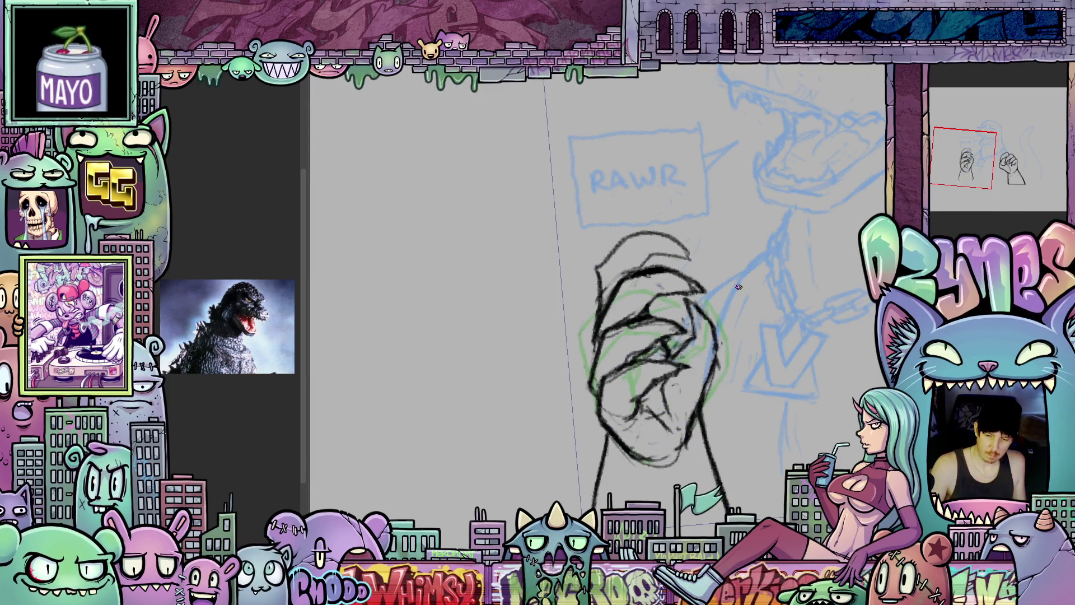
key(Left)
key(Right)
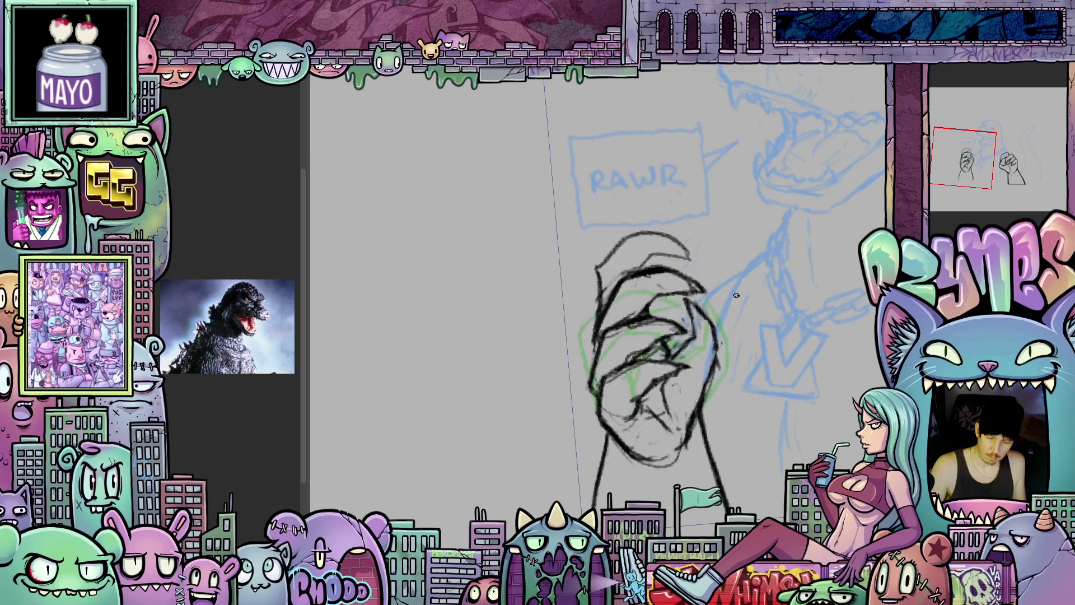
key(Right)
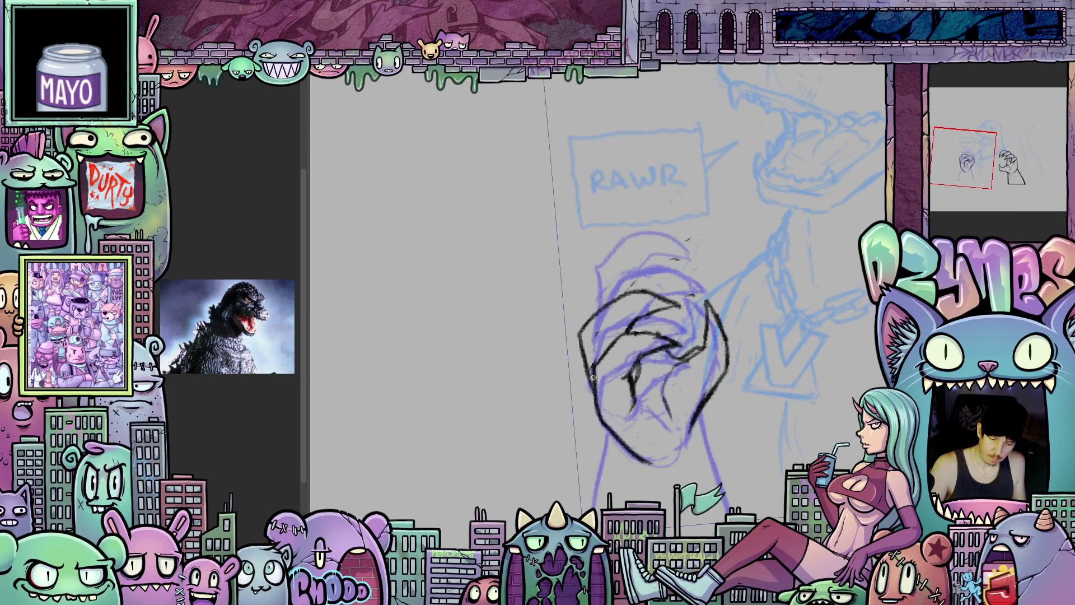
scroll(616, 381, up, 3)
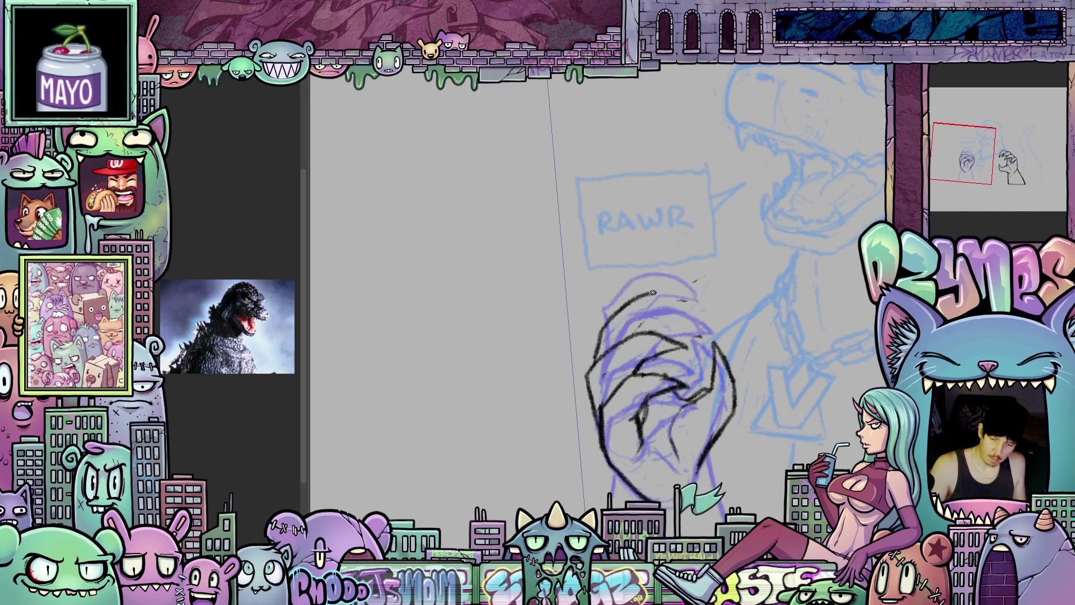
drag(684, 294, 656, 318)
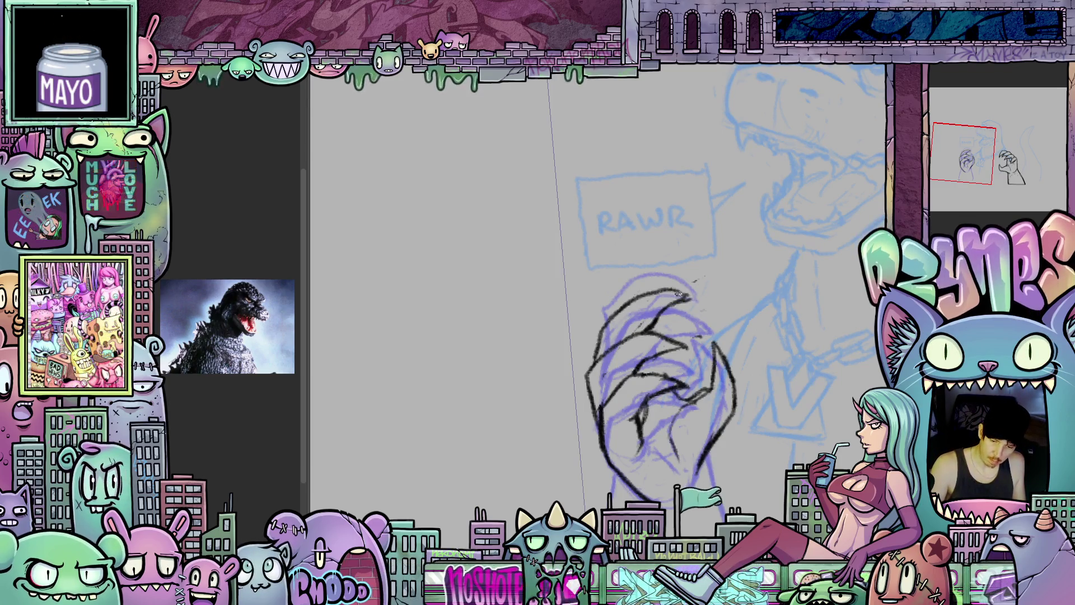
Pan up and left over the sketch and zoom out to the whole page
mouse_move(700, 365)
mouse_down()
mouse_move(690, 353)
mouse_move(695, 384)
mouse_up()
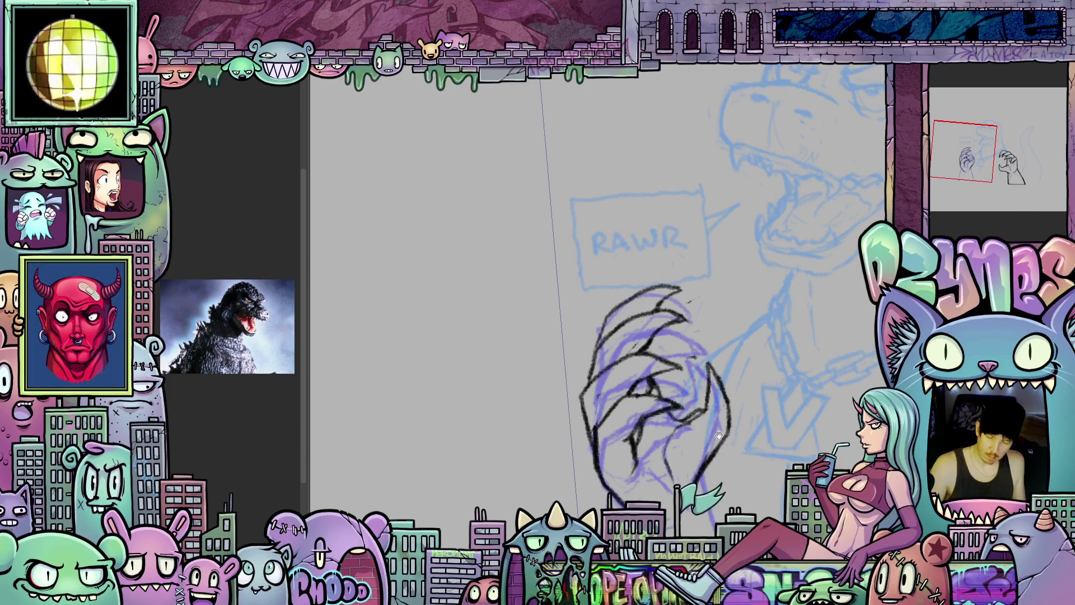
drag(719, 436, 719, 404)
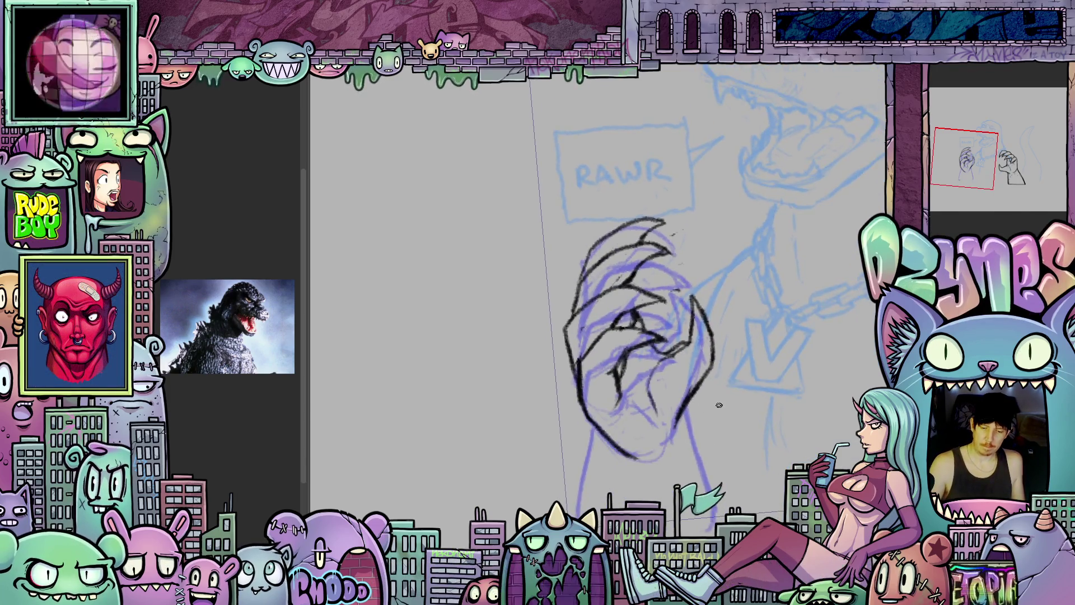
scroll(719, 404, down, 3)
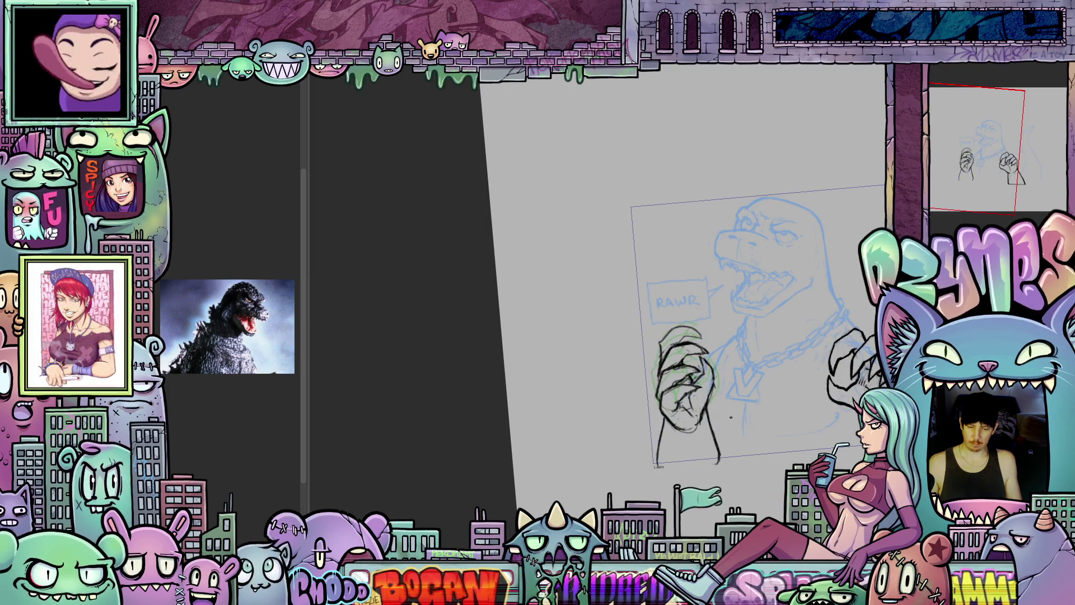
Zoom and pan to frame the clawed fist beside the RAWR bubble
scroll(731, 417, up, 3)
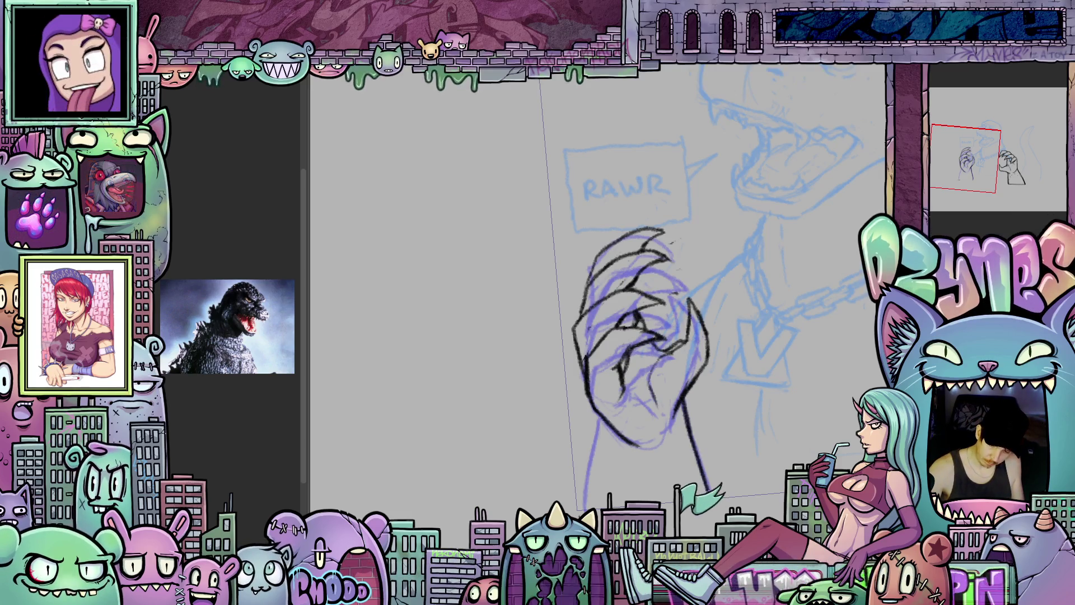
drag(602, 413, 675, 332)
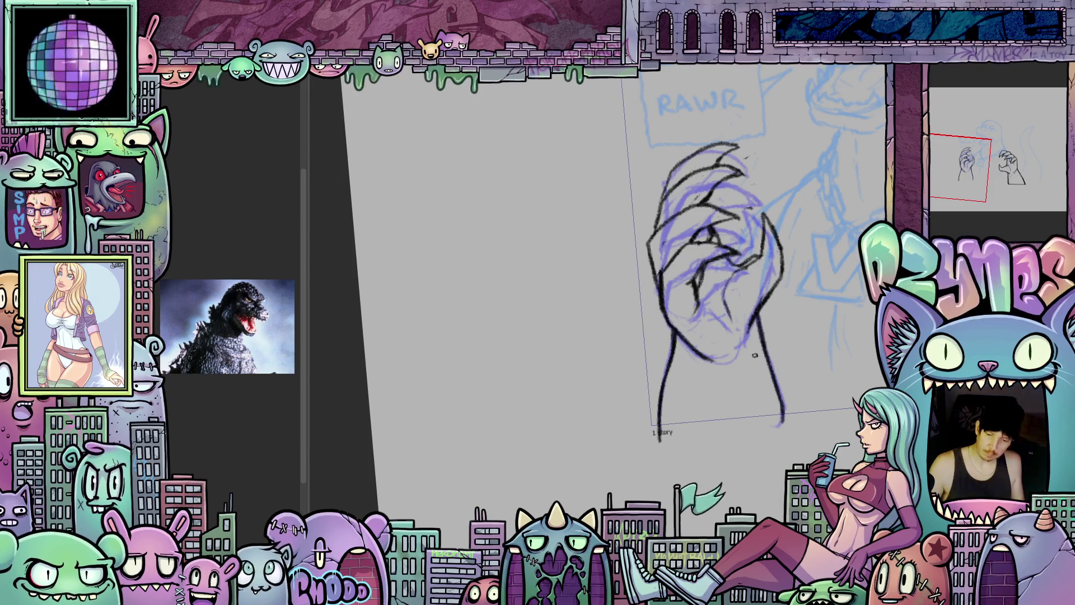
scroll(672, 350, down, 5)
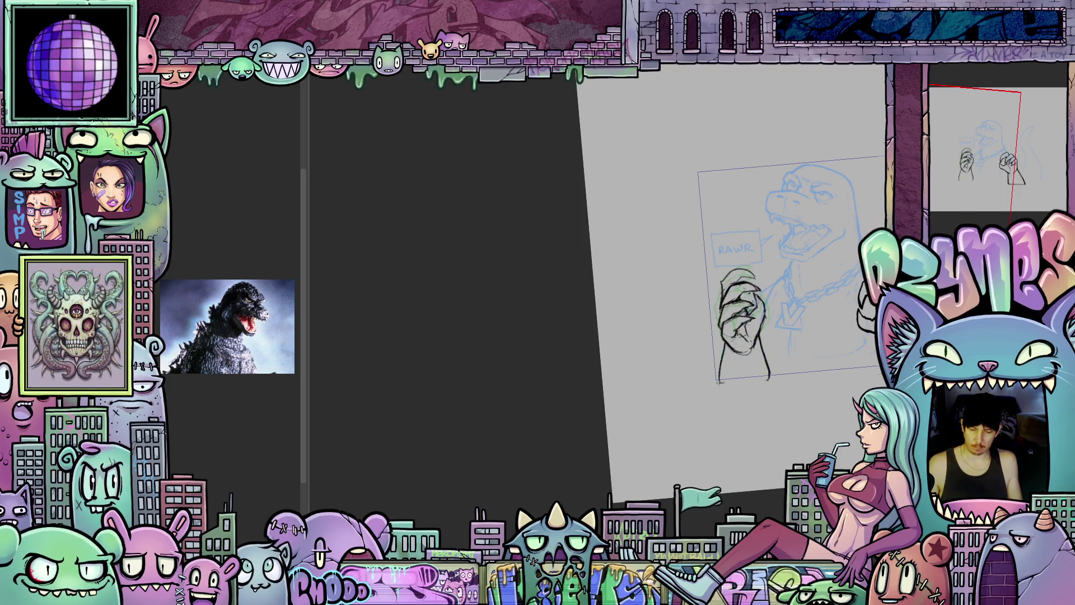
scroll(756, 302, up, 4)
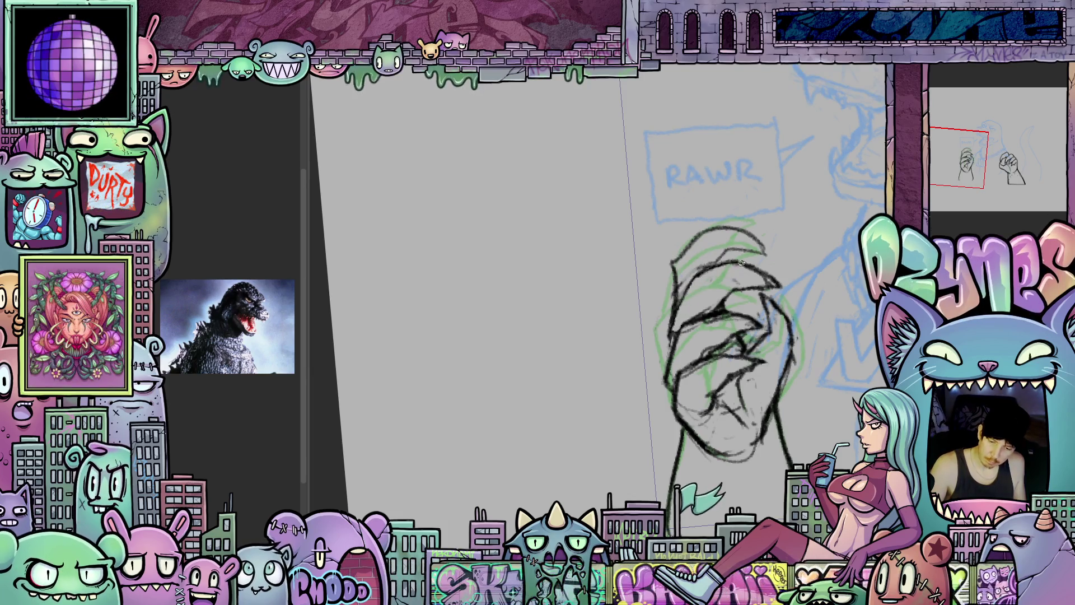
drag(746, 315, 715, 317)
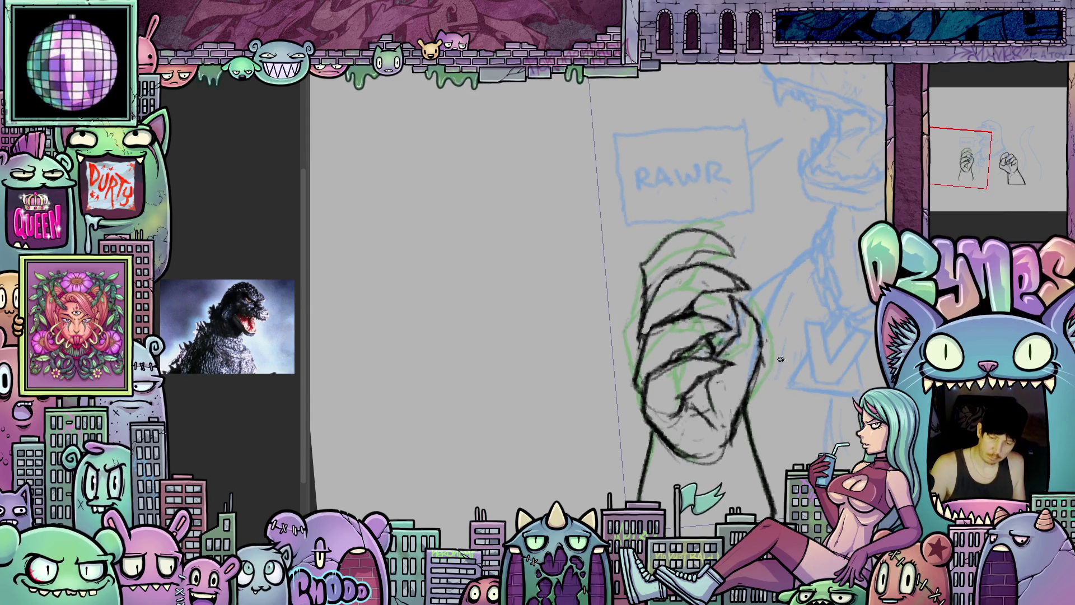
key(ctrl+z)
key(ctrl+z)
key(ctrl+z)
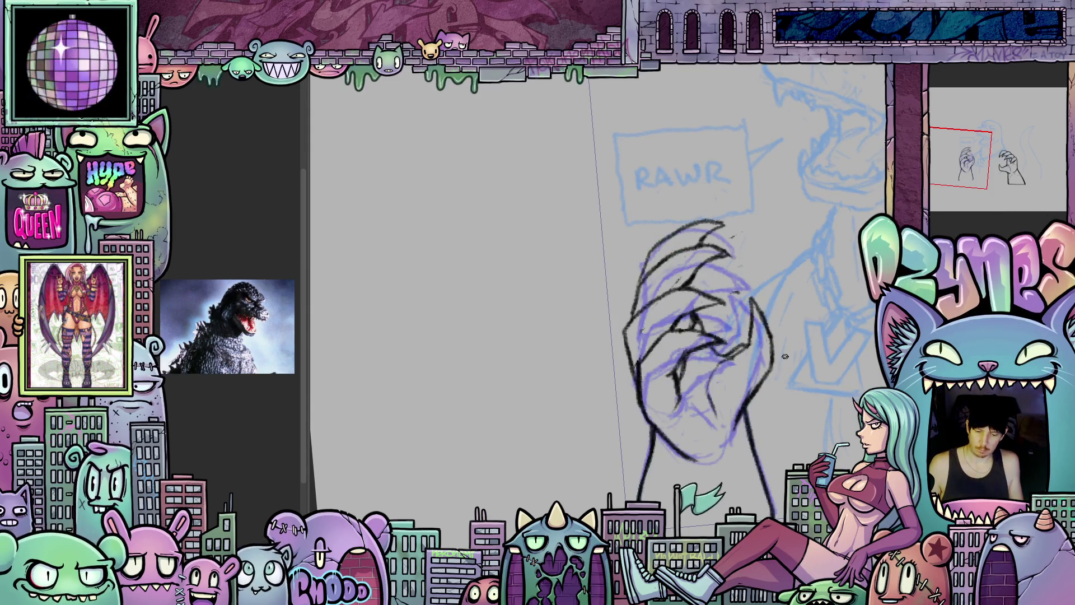
key(ctrl+z)
key(ctrl+shift+z)
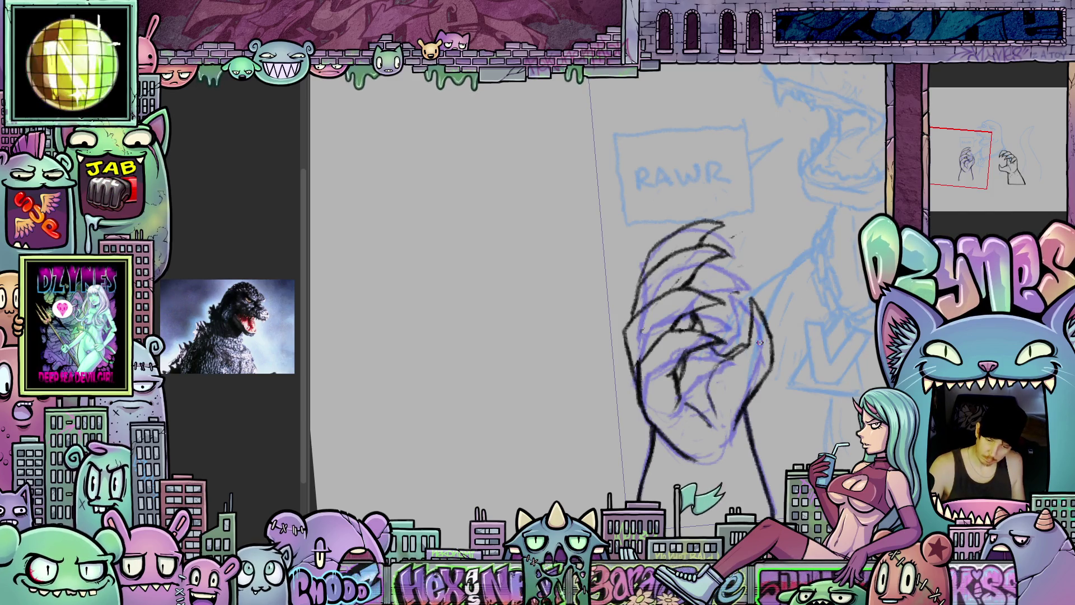
key(ctrl+shift+z)
key(ctrl+z)
key(ctrl+shift+z)
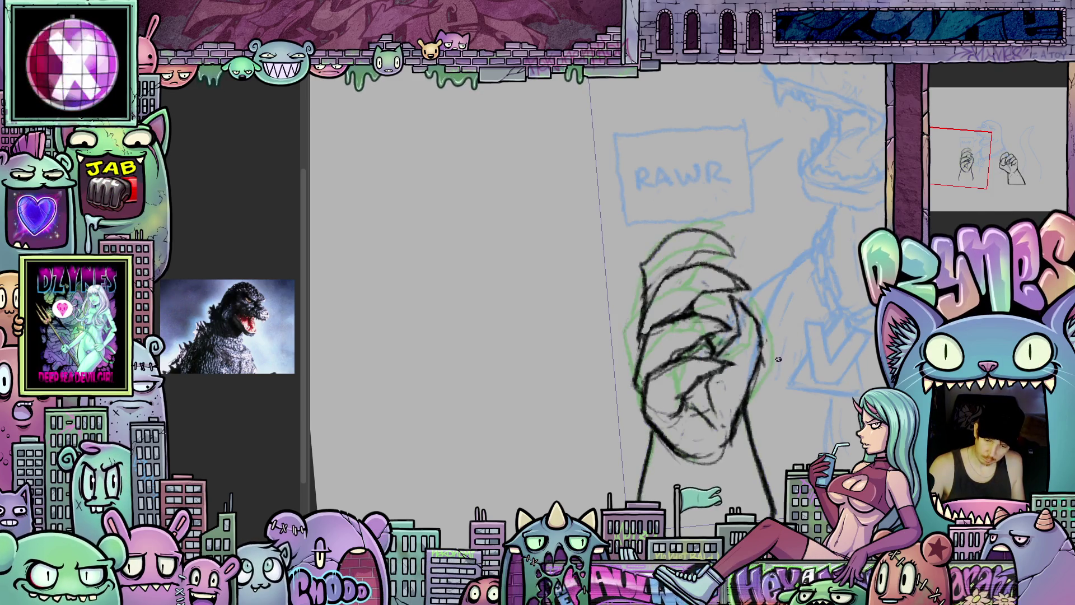